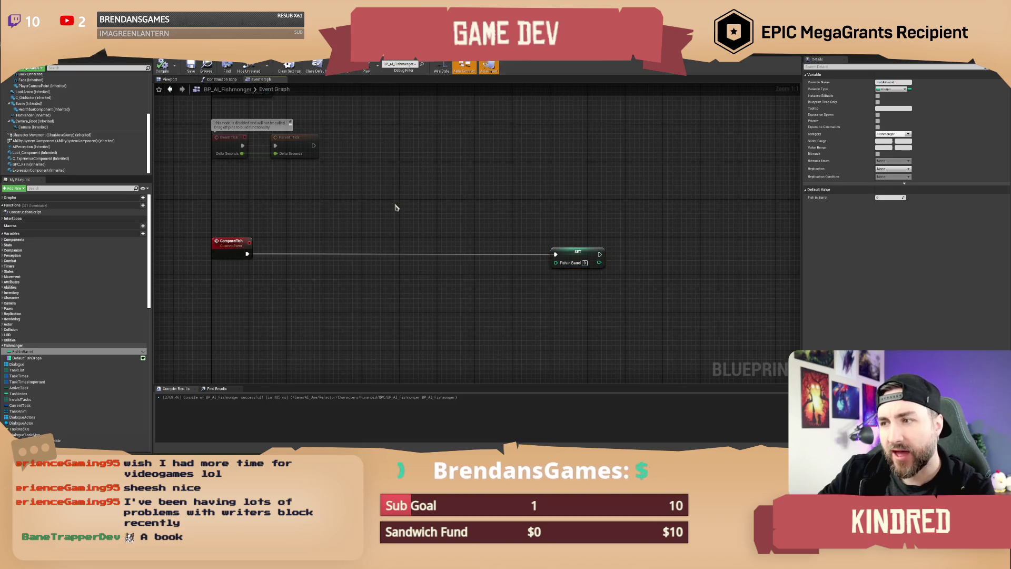
- Pan around the Fishmonger event graph and inspect the SET node's variable
{"action": "left_click", "coordinate": [194, 68]}
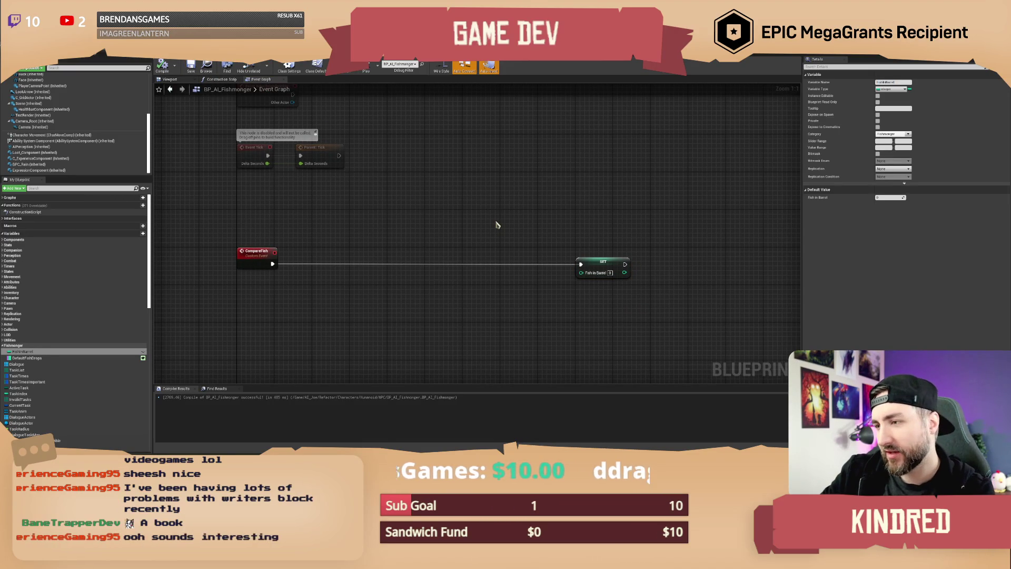
{"action": "left_click_drag", "start_coordinate": [497, 225], "coordinate": [484, 220]}
{"action": "mouse_move", "coordinate": [530, 183]}
{"action": "left_mouse_down"}
{"action": "mouse_move", "coordinate": [601, 290]}
{"action": "mouse_move", "coordinate": [620, 288]}
{"action": "left_mouse_up"}
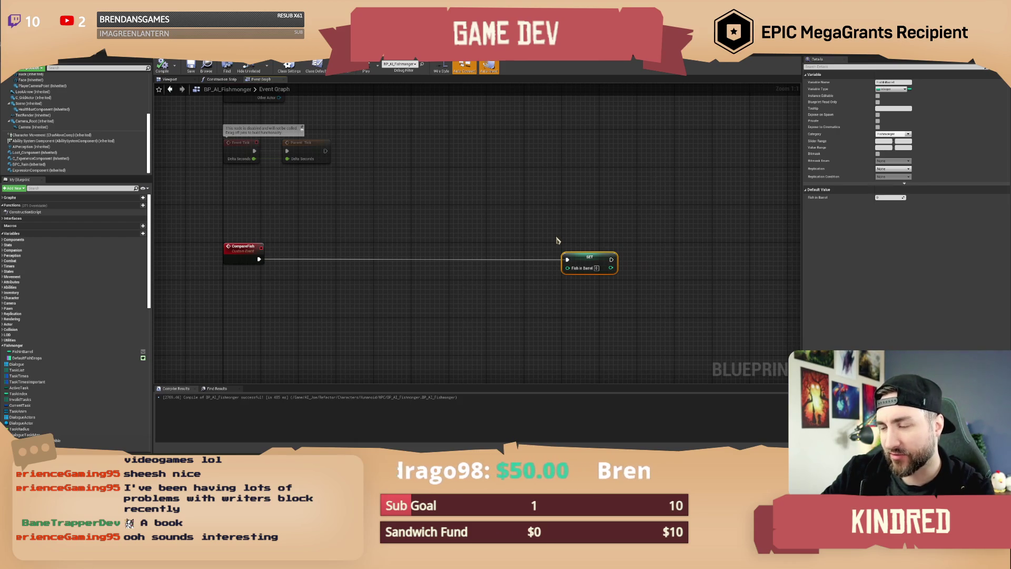
{"action": "mouse_move", "coordinate": [560, 228]}
{"action": "left_mouse_down"}
{"action": "mouse_move", "coordinate": [533, 225]}
{"action": "mouse_move", "coordinate": [536, 215]}
{"action": "left_mouse_up"}
{"action": "left_click", "coordinate": [532, 229]}
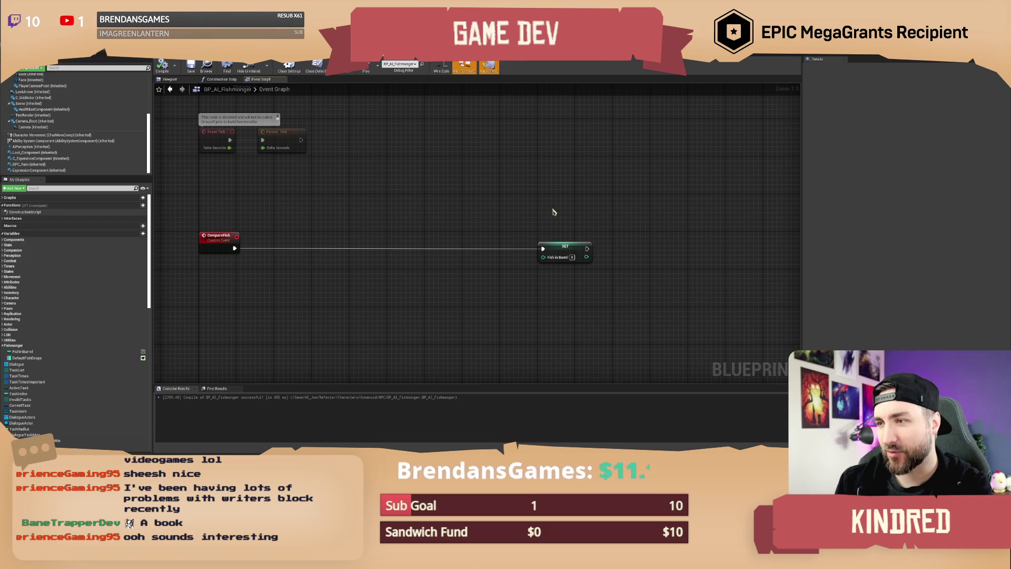
{"action": "mouse_move", "coordinate": [352, 211]}
{"action": "left_mouse_down"}
{"action": "mouse_move", "coordinate": [365, 206]}
{"action": "mouse_move", "coordinate": [357, 194]}
{"action": "mouse_move", "coordinate": [368, 167]}
{"action": "left_mouse_up"}
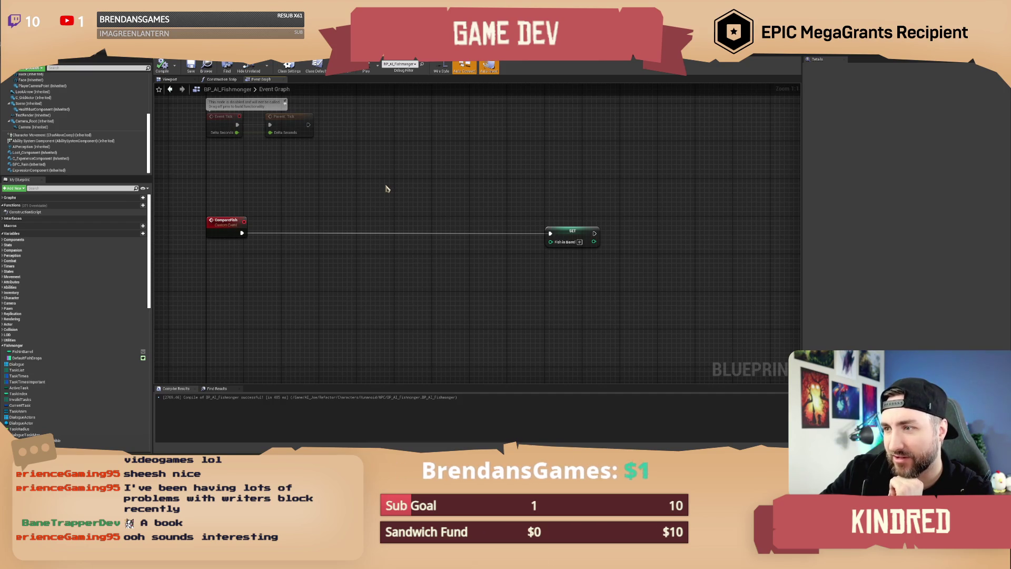
{"action": "scroll", "coordinate": [387, 188], "scroll_direction": "down", "scroll_amount": 1}
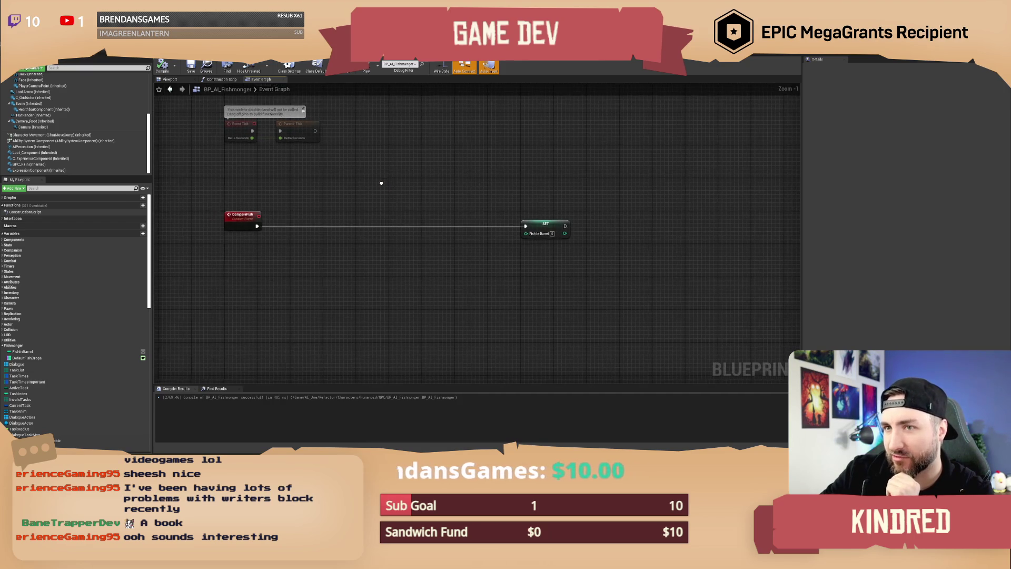
{"action": "scroll", "coordinate": [382, 182], "scroll_direction": "up", "scroll_amount": 1}
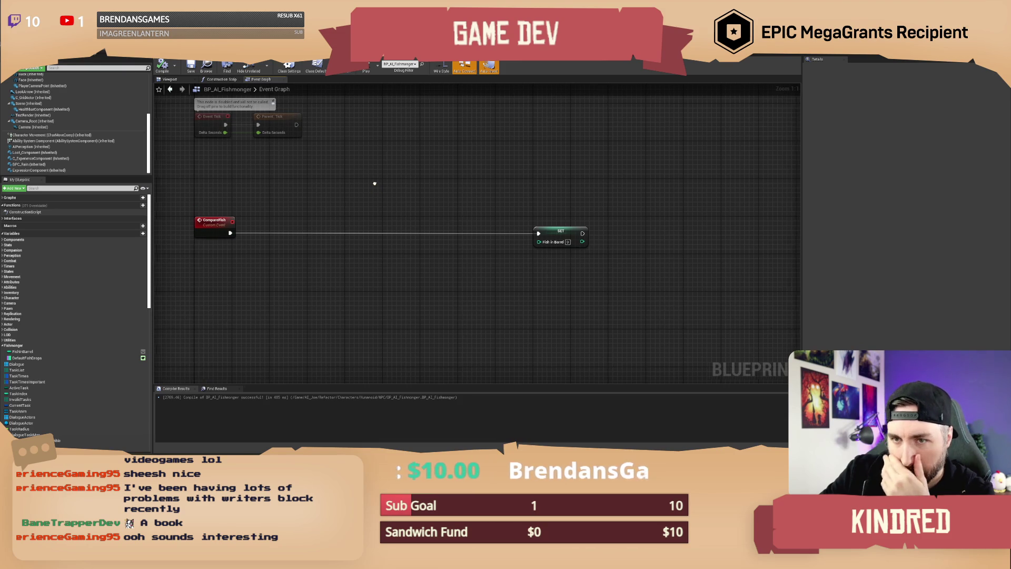
{"action": "left_click", "coordinate": [550, 232]}
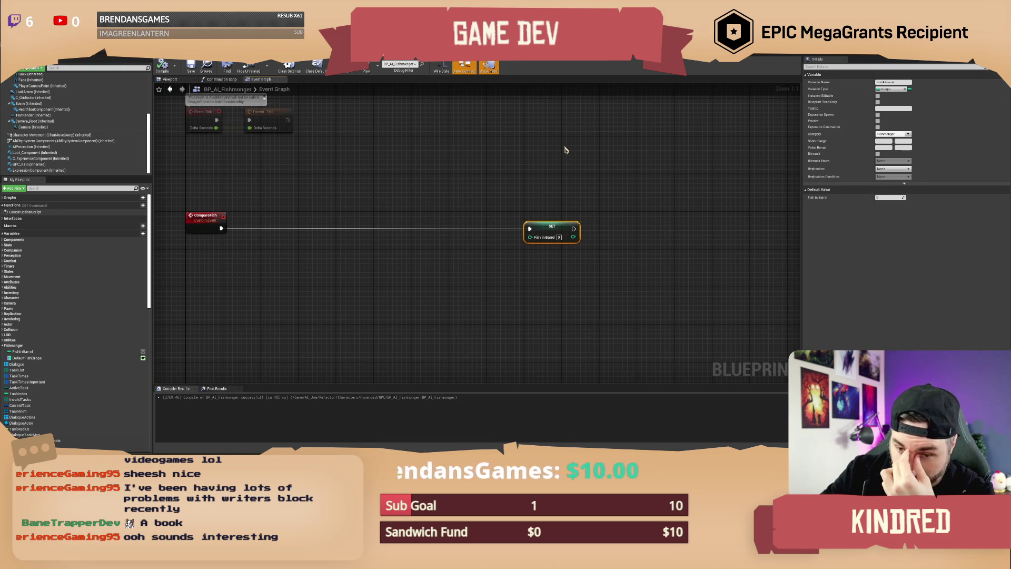
{"action": "left_click", "coordinate": [504, 165]}
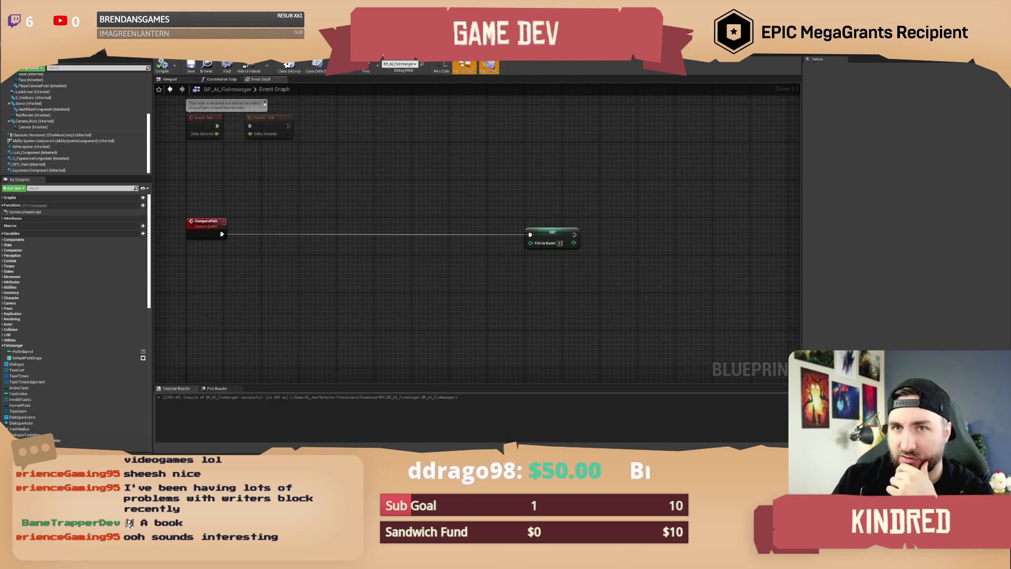
- Preview the Bait_Magnet texture from a 'magnet bai' search, then search the Content Browser for 'fish'
{"action": "key", "text": "alt+Tab"}
{"action": "type", "text": "magnet bai"}
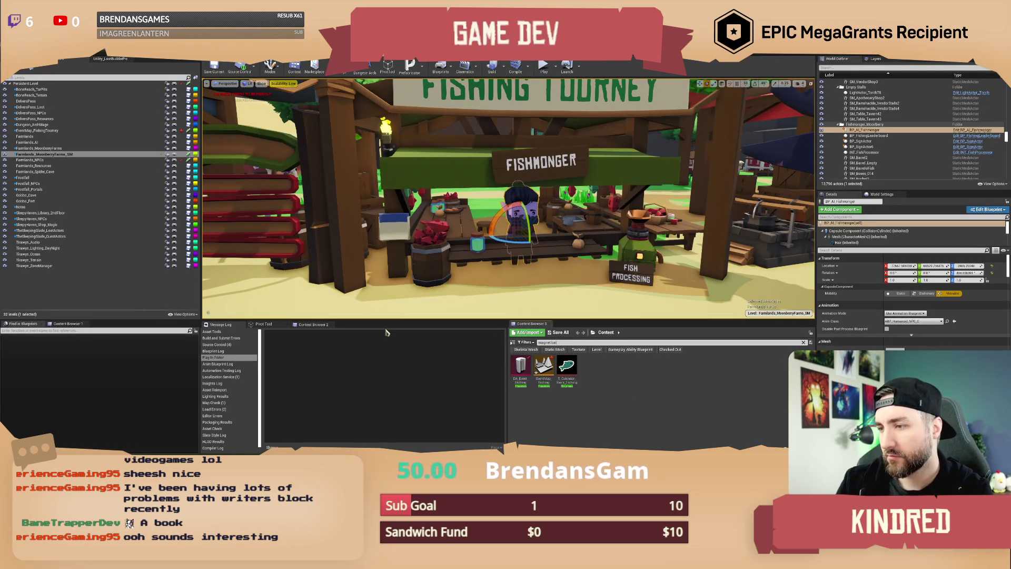
{"action": "double_click", "coordinate": [544, 369]}
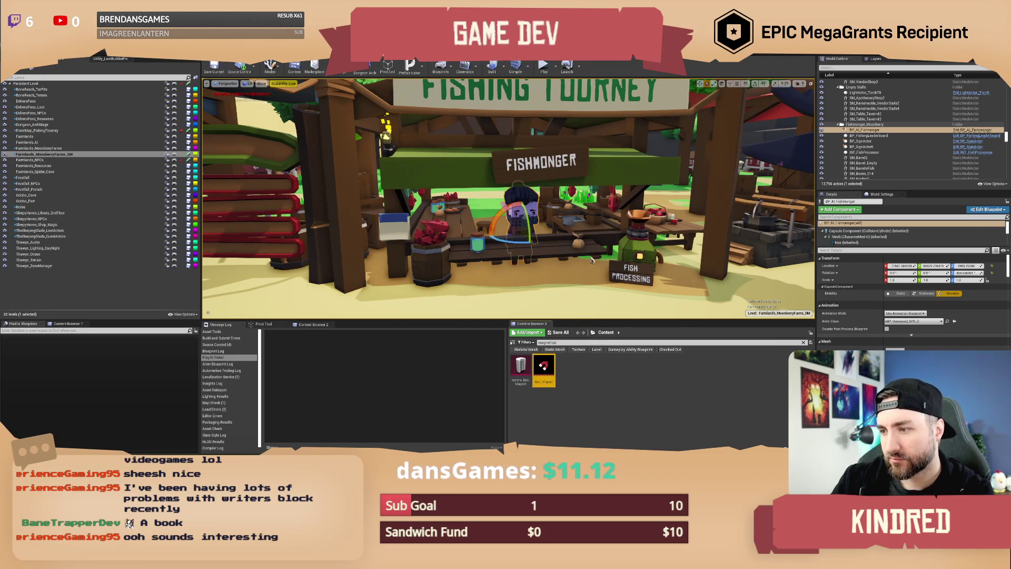
{"action": "scroll", "coordinate": [340, 265], "scroll_direction": "up", "scroll_amount": 3}
{"action": "scroll", "coordinate": [341, 266], "scroll_direction": "up", "scroll_amount": 5}
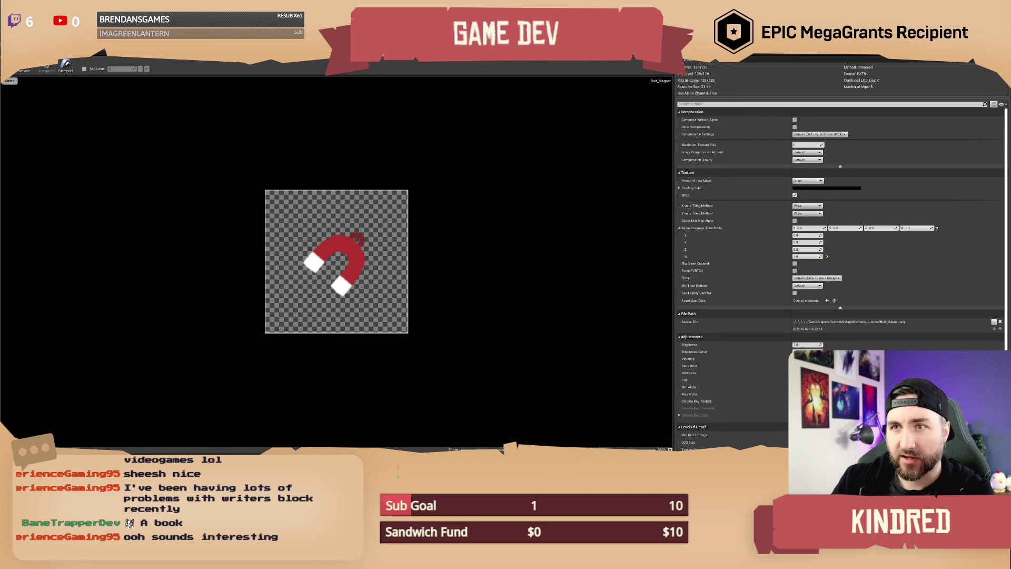
{"action": "key", "text": "alt+Tab"}
{"action": "key", "text": "alt+Tab"}
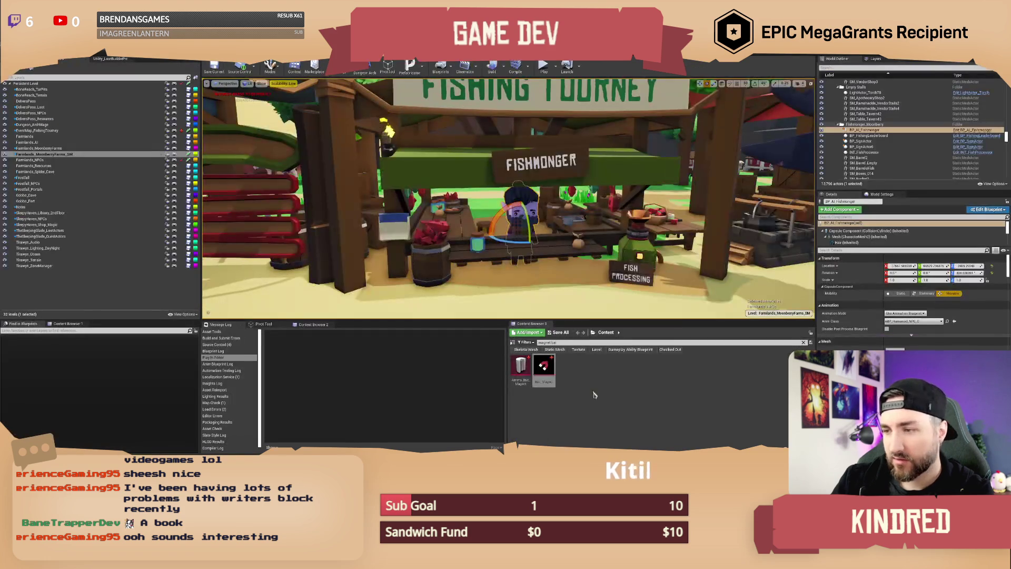
{"action": "type", "text": "fish tourn"}
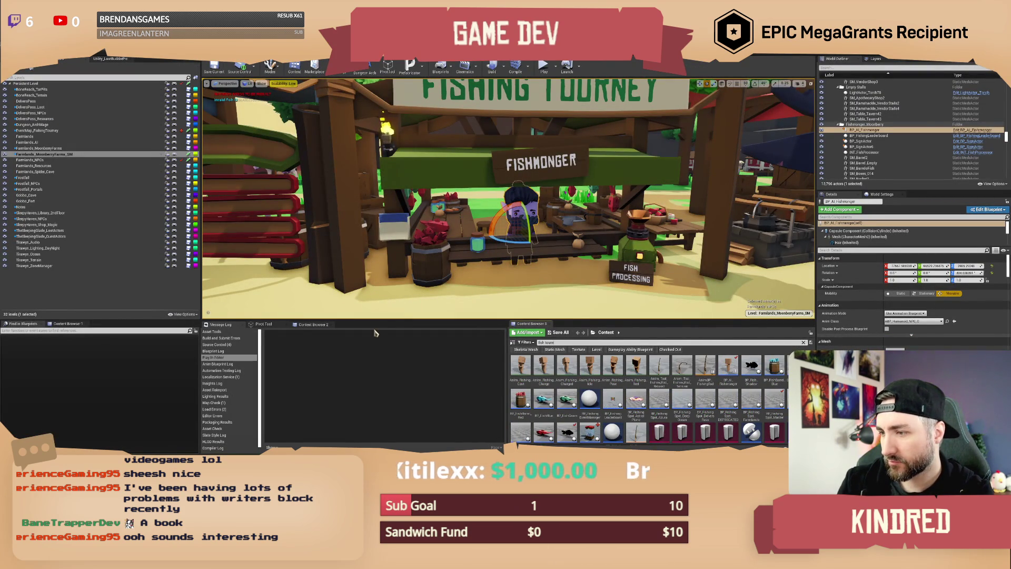
{"action": "key", "text": "BackSpace"}
{"action": "key", "text": "BackSpace"}
{"action": "key", "text": "BackSpace"}
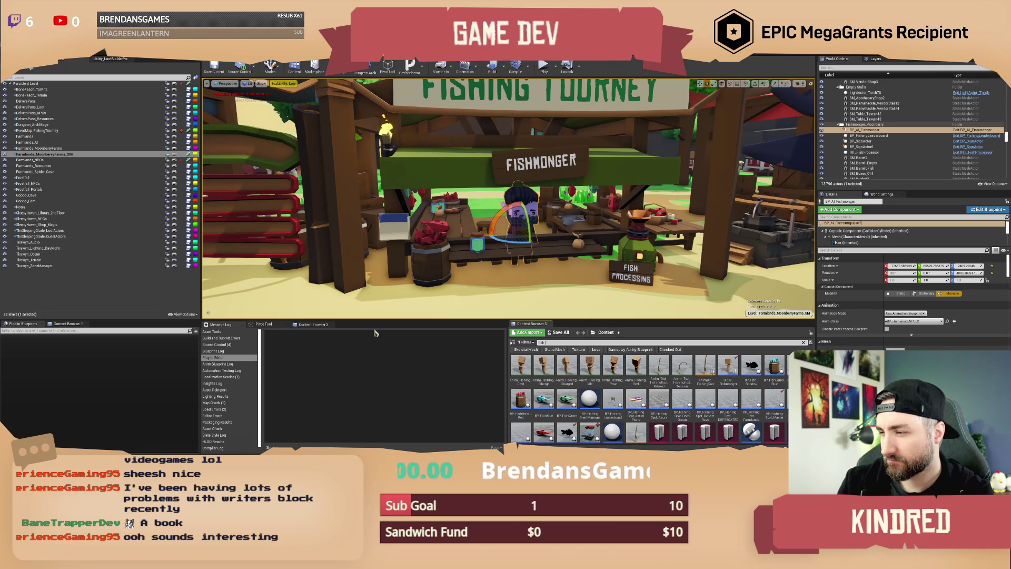
- Add 'mech' to the search and zoom into the Icon_Fish_Mechanofish_Copper texture preview
{"action": "type", "text": "mech"}
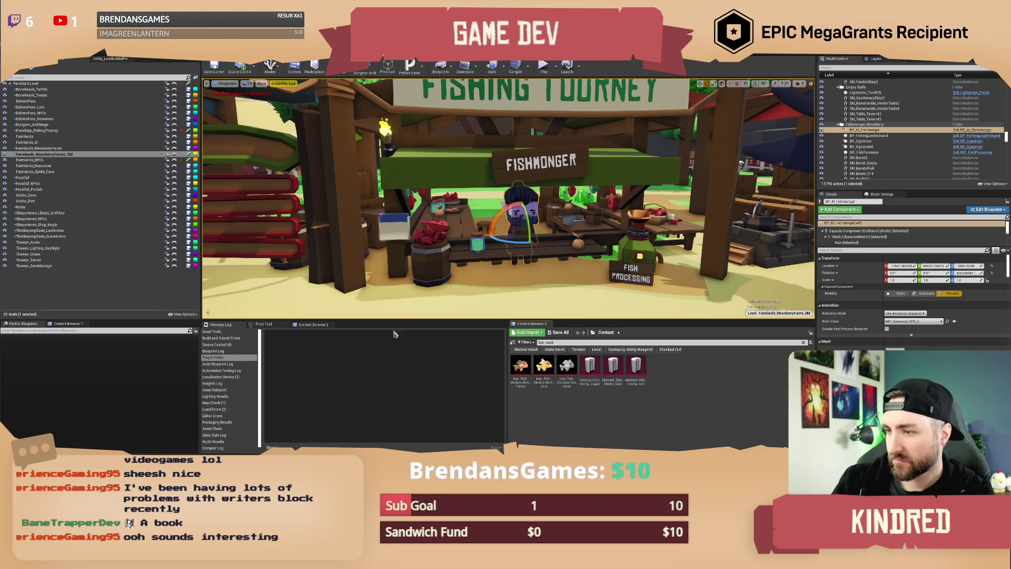
{"action": "left_click", "coordinate": [545, 368]}
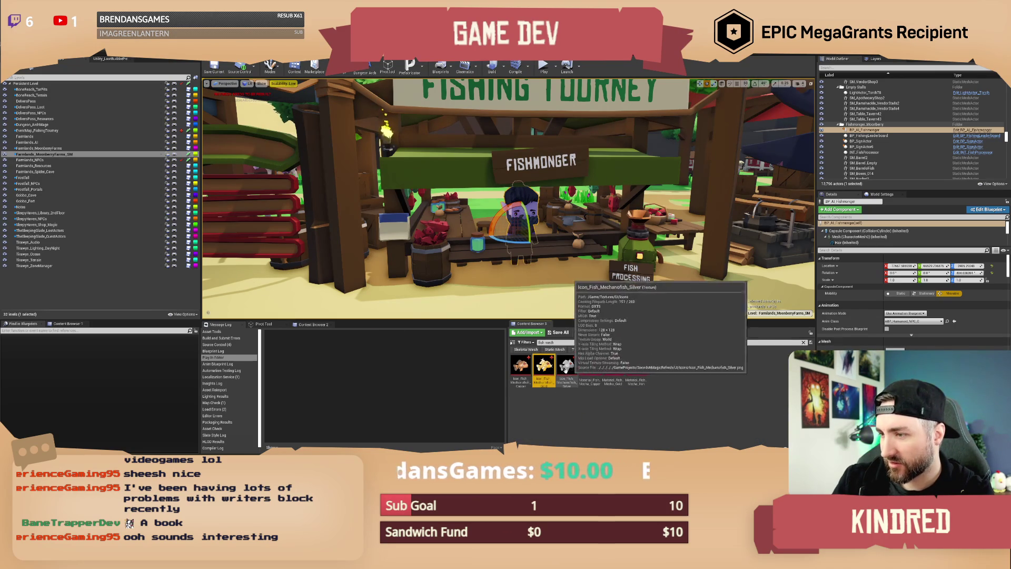
{"action": "double_click", "coordinate": [525, 372]}
{"action": "scroll", "coordinate": [372, 251], "scroll_direction": "up", "scroll_amount": 20}
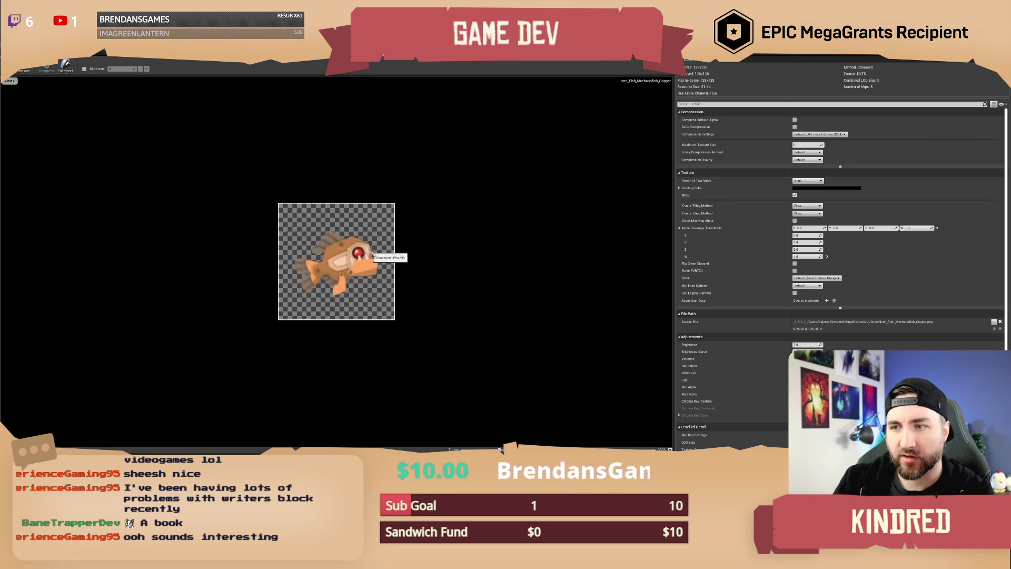
{"action": "scroll", "coordinate": [372, 255], "scroll_direction": "up", "scroll_amount": 3}
{"action": "scroll", "coordinate": [404, 203], "scroll_direction": "up", "scroll_amount": 1}
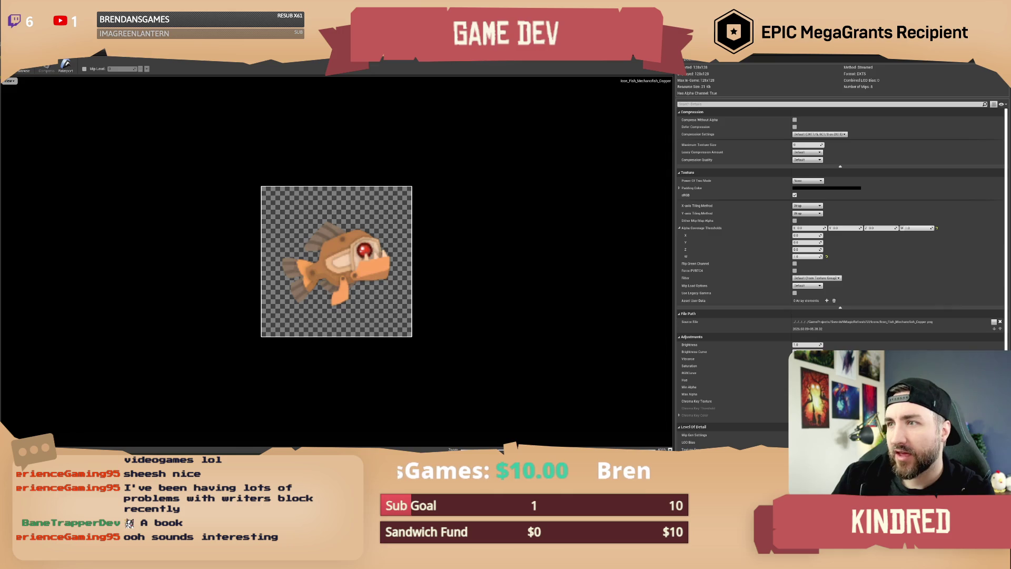
{"action": "key", "text": "alt+Tab"}
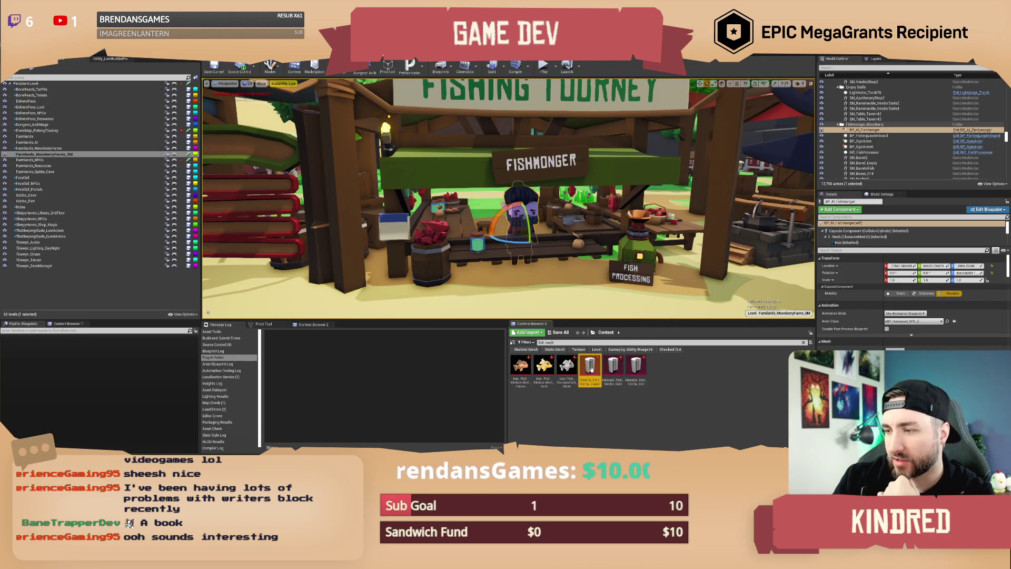
{"action": "key", "text": "alt+Tab"}
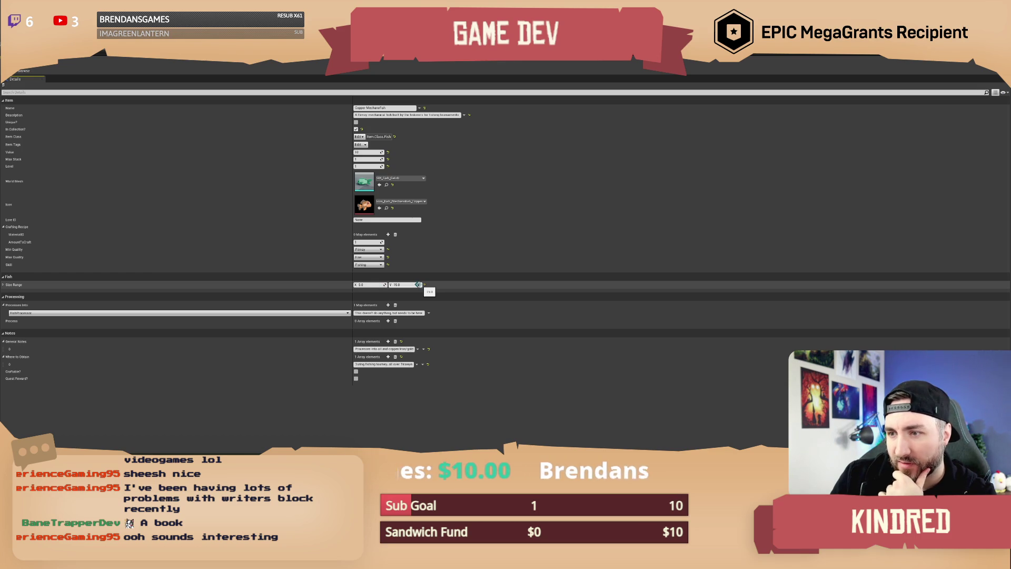
- Look over the Fishing Tourney and Gold Mechanofish asset details before returning to BP_AI_Fishmonger
{"action": "key", "text": "alt+Tab"}
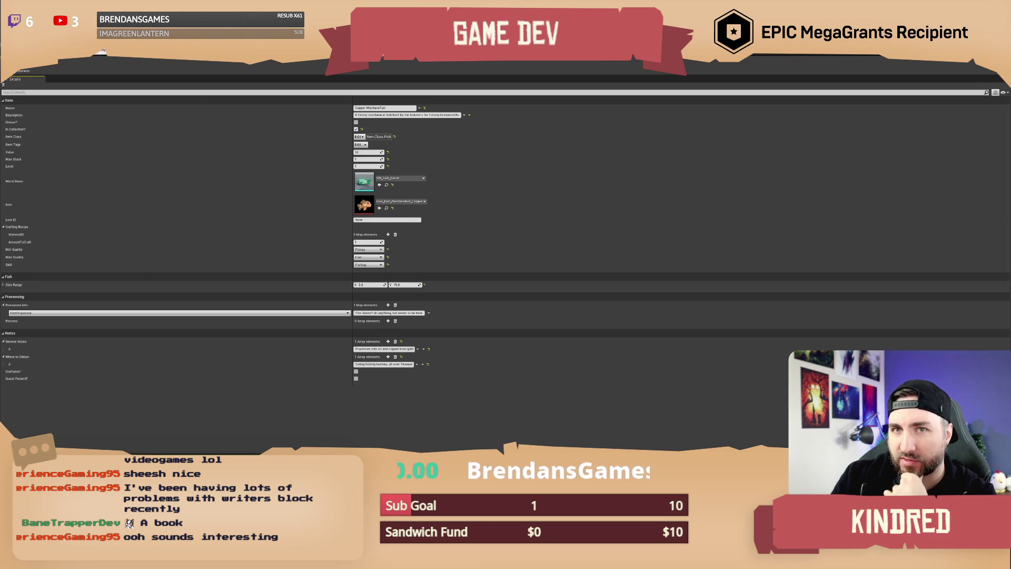
{"action": "key", "text": "alt+Tab"}
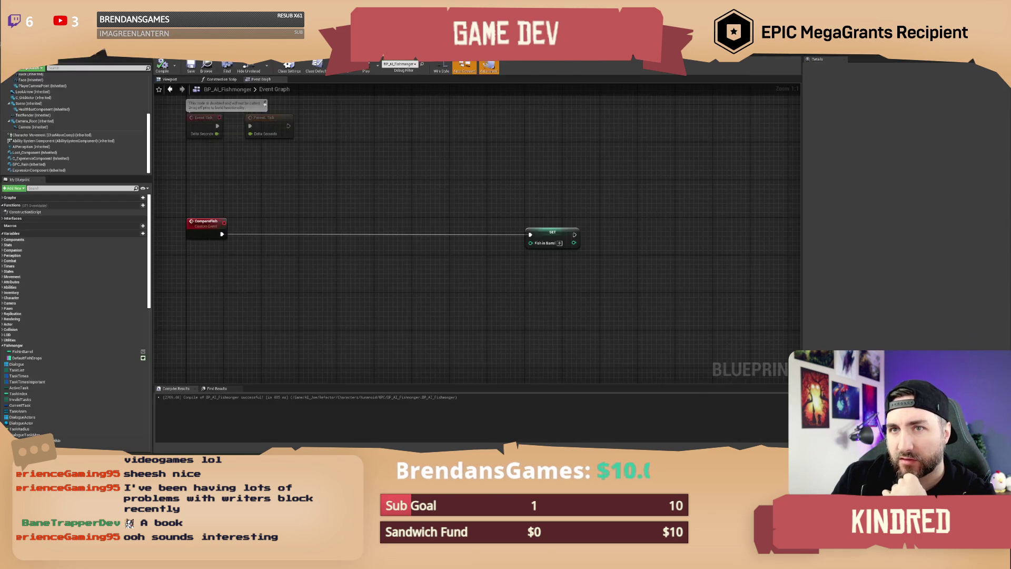
{"action": "key", "text": "alt+Tab"}
{"action": "mouse_move", "coordinate": [639, 367]}
{"action": "key", "text": "alt+Tab"}
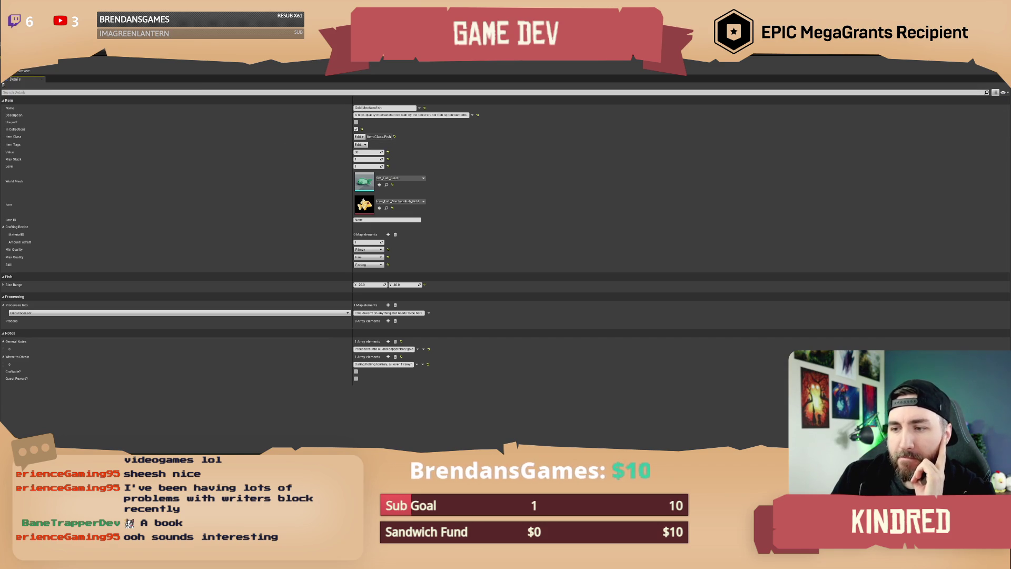
{"action": "key", "text": "alt+Tab"}
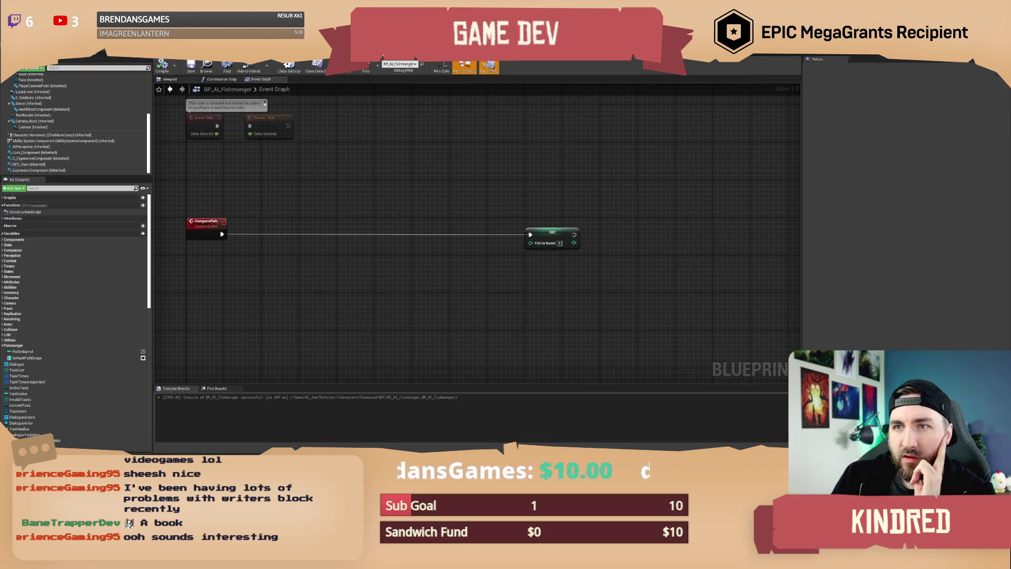
{"action": "mouse_move", "coordinate": [416, 184]}
{"action": "left_mouse_down"}
{"action": "mouse_move", "coordinate": [418, 246]}
{"action": "mouse_move", "coordinate": [385, 293]}
{"action": "mouse_move", "coordinate": [365, 291]}
{"action": "mouse_move", "coordinate": [377, 219]}
{"action": "mouse_move", "coordinate": [377, 230]}
{"action": "mouse_move", "coordinate": [406, 224]}
{"action": "left_mouse_up"}
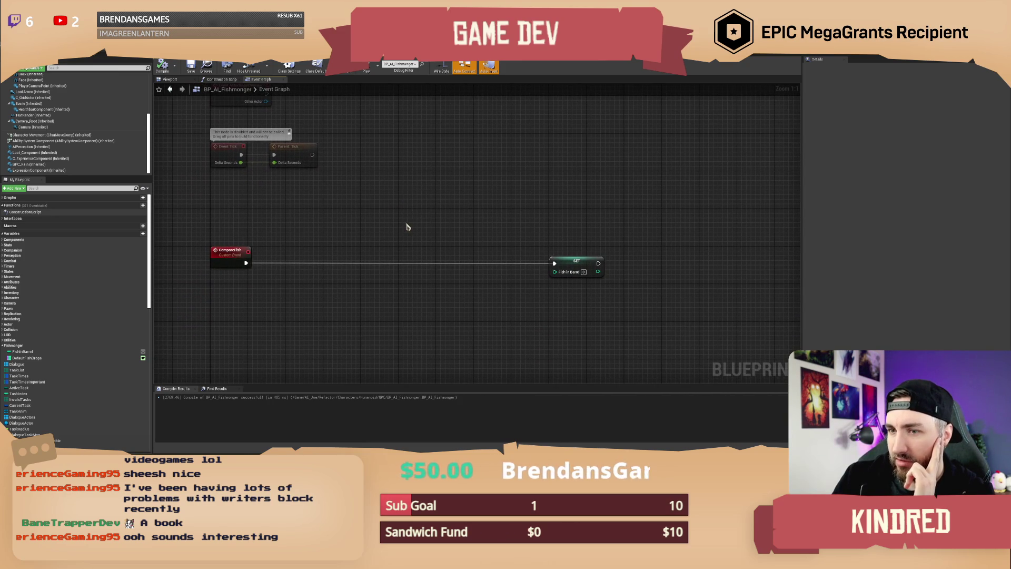
{"action": "mouse_move", "coordinate": [238, 216]}
{"action": "left_mouse_down"}
{"action": "mouse_move", "coordinate": [474, 280]}
{"action": "mouse_move", "coordinate": [578, 296]}
{"action": "mouse_move", "coordinate": [566, 308]}
{"action": "left_mouse_up"}
{"action": "left_click", "coordinate": [448, 232]}
{"action": "left_click_drag", "start_coordinate": [436, 217], "coordinate": [428, 222]}
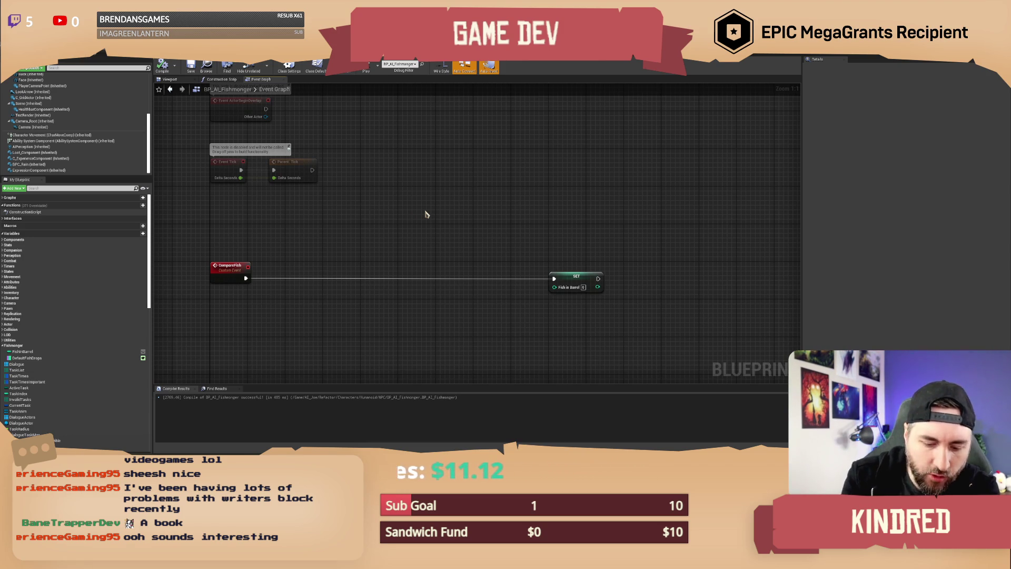
{"action": "mouse_move", "coordinate": [416, 210]}
{"action": "left_mouse_down"}
{"action": "mouse_move", "coordinate": [432, 231]}
{"action": "mouse_move", "coordinate": [412, 216]}
{"action": "mouse_move", "coordinate": [410, 239]}
{"action": "mouse_move", "coordinate": [426, 226]}
{"action": "mouse_move", "coordinate": [398, 223]}
{"action": "mouse_move", "coordinate": [425, 203]}
{"action": "mouse_move", "coordinate": [408, 203]}
{"action": "left_mouse_up"}
{"action": "left_click", "coordinate": [191, 66]}
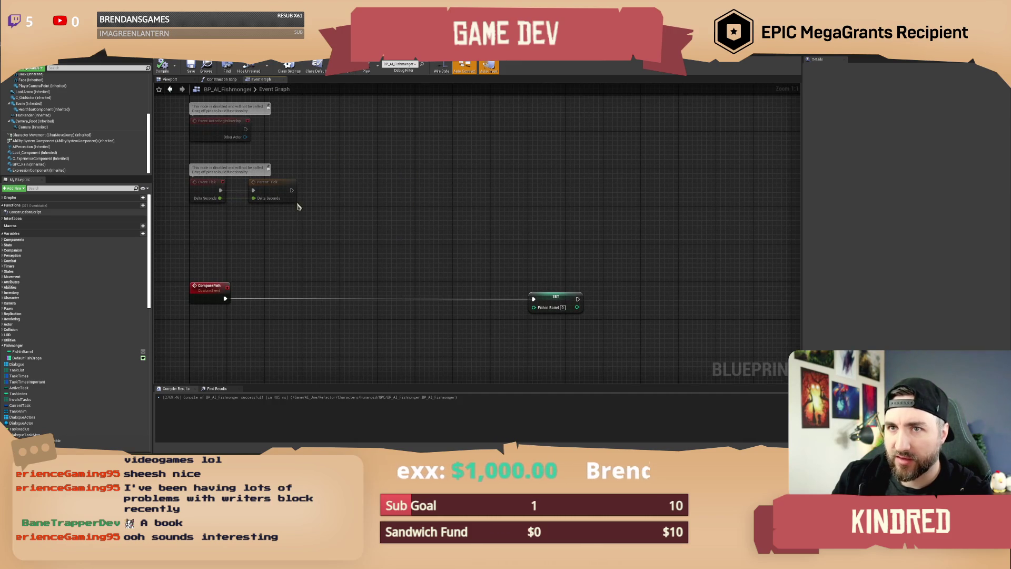
{"action": "left_click_drag", "start_coordinate": [408, 250], "coordinate": [413, 226]}
{"action": "mouse_move", "coordinate": [209, 200]}
{"action": "left_mouse_down"}
{"action": "mouse_move", "coordinate": [637, 326]}
{"action": "mouse_move", "coordinate": [192, 199]}
{"action": "mouse_move", "coordinate": [576, 311]}
{"action": "mouse_move", "coordinate": [632, 317]}
{"action": "left_mouse_up"}
{"action": "left_click", "coordinate": [376, 328]}
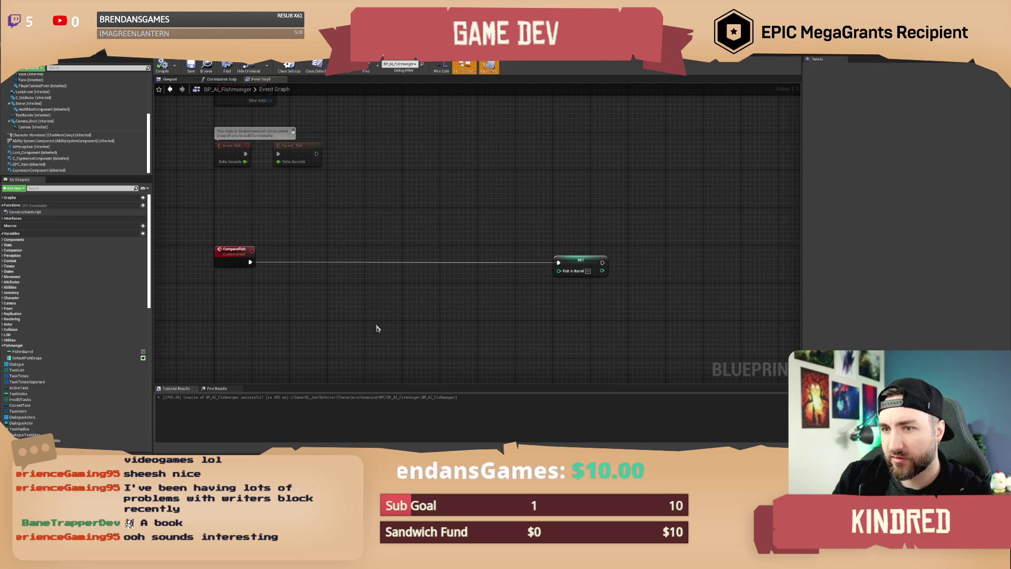
{"action": "left_click", "coordinate": [225, 258]}
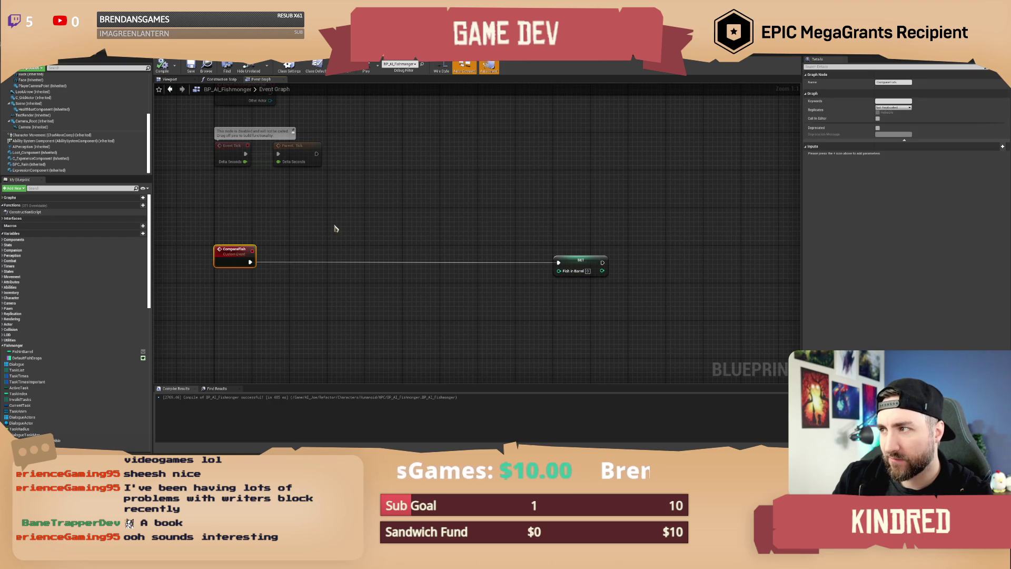
{"action": "left_click_drag", "start_coordinate": [334, 228], "coordinate": [335, 233]}
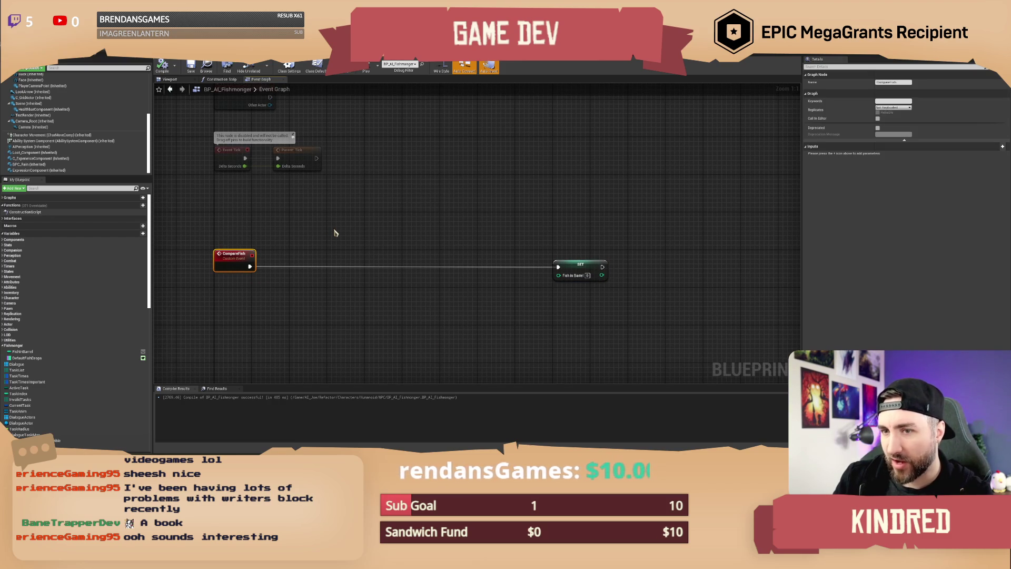
{"action": "mouse_move", "coordinate": [237, 227]}
{"action": "left_mouse_down"}
{"action": "mouse_move", "coordinate": [544, 229]}
{"action": "mouse_move", "coordinate": [606, 326]}
{"action": "left_mouse_up"}
{"action": "mouse_move", "coordinate": [613, 330]}
{"action": "left_mouse_down"}
{"action": "mouse_move", "coordinate": [589, 314]}
{"action": "mouse_move", "coordinate": [266, 242]}
{"action": "left_mouse_up"}
{"action": "mouse_move", "coordinate": [200, 220]}
{"action": "left_mouse_down"}
{"action": "mouse_move", "coordinate": [361, 298]}
{"action": "mouse_move", "coordinate": [628, 313]}
{"action": "mouse_move", "coordinate": [212, 237]}
{"action": "mouse_move", "coordinate": [206, 225]}
{"action": "left_mouse_up"}
{"action": "left_click", "coordinate": [331, 219]}
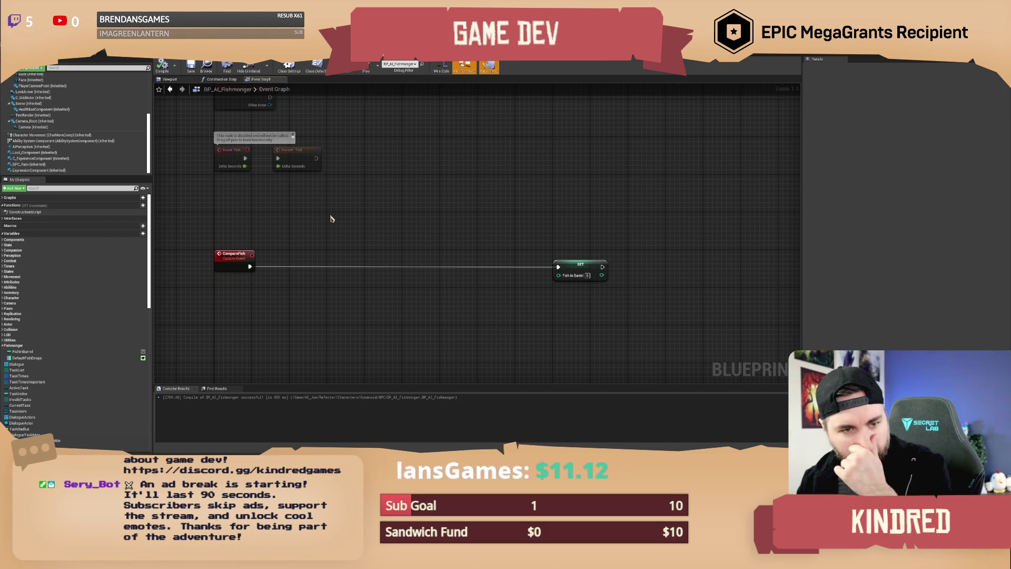
{"action": "left_click_drag", "start_coordinate": [536, 223], "coordinate": [431, 274]}
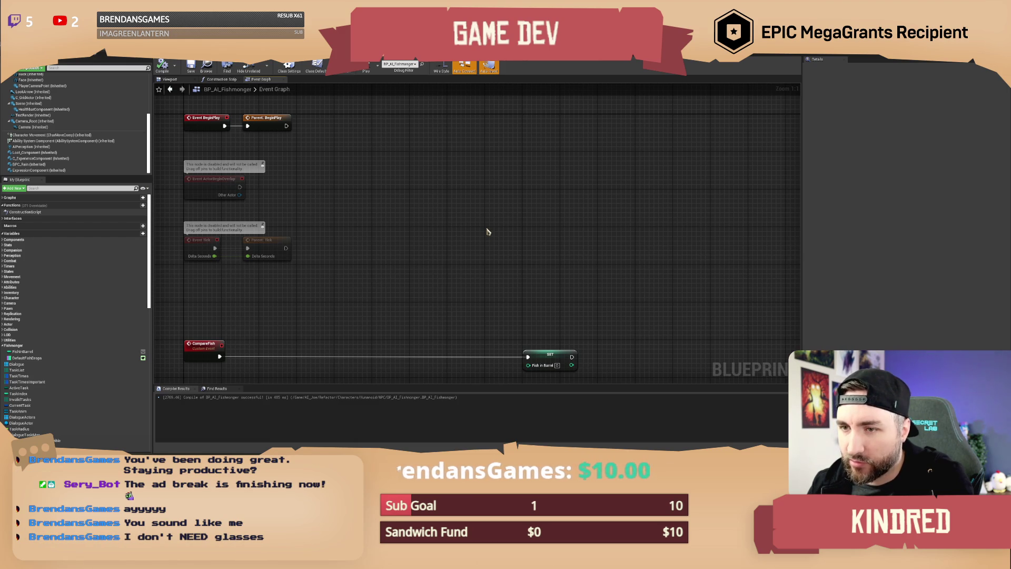
{"action": "left_click_drag", "start_coordinate": [487, 228], "coordinate": [480, 228]}
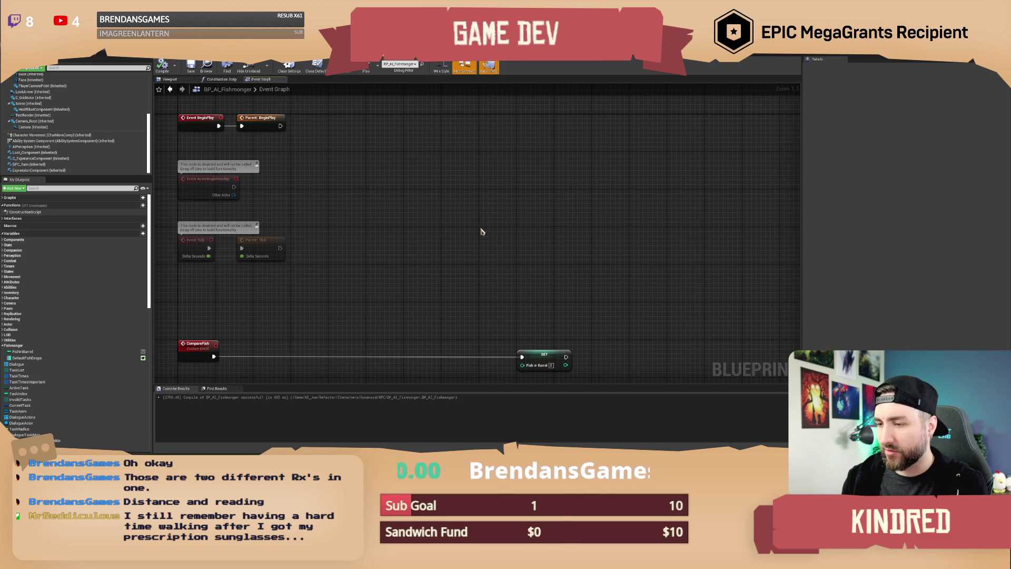
{"action": "scroll", "coordinate": [433, 240], "scroll_direction": "down", "scroll_amount": 1}
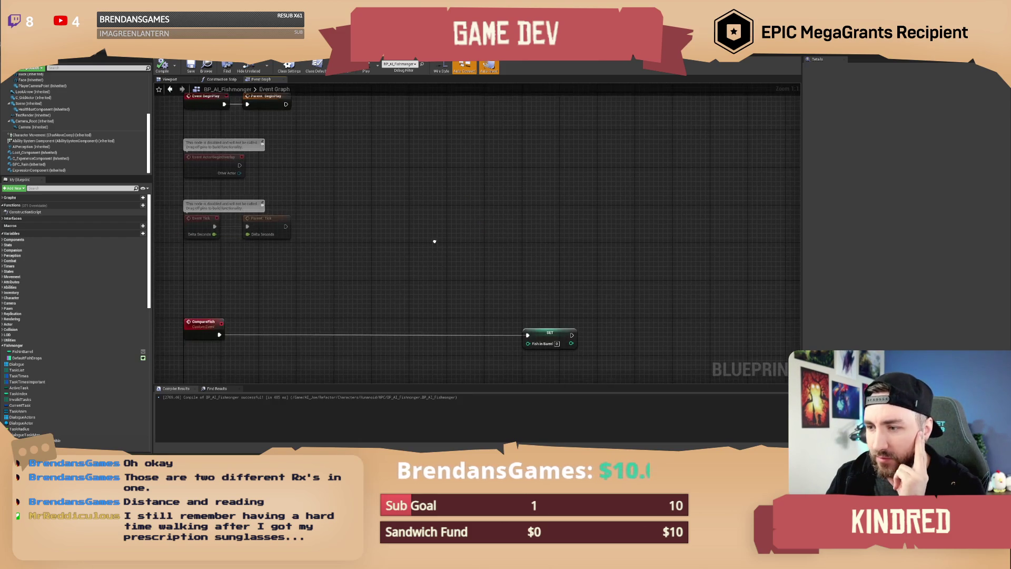
{"action": "mouse_move", "coordinate": [435, 243]}
{"action": "left_mouse_down"}
{"action": "mouse_move", "coordinate": [424, 234]}
{"action": "mouse_move", "coordinate": [410, 244]}
{"action": "left_mouse_up"}
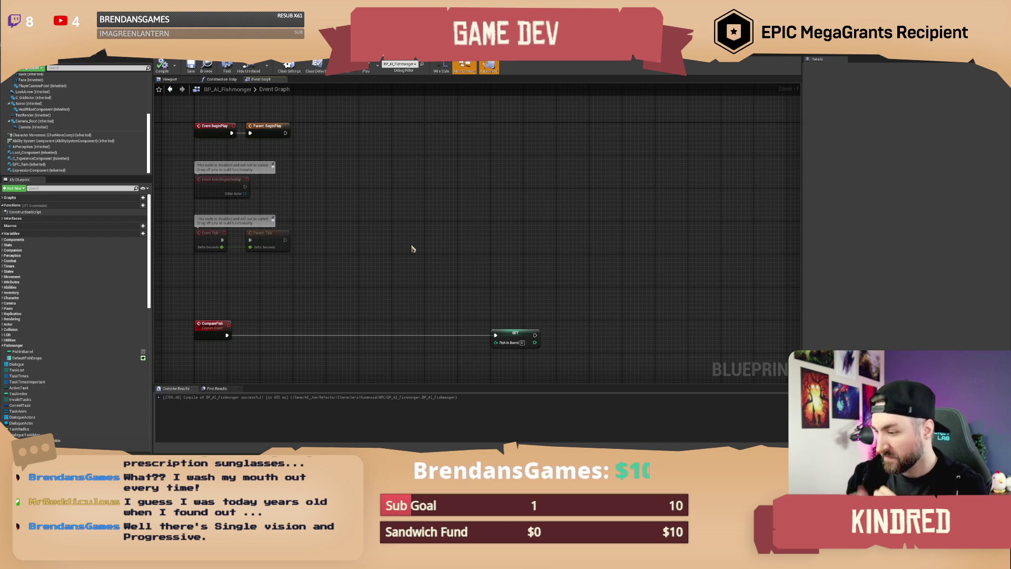
{"action": "left_click_drag", "start_coordinate": [413, 235], "coordinate": [383, 241]}
{"action": "scroll", "coordinate": [415, 241], "scroll_direction": "down", "scroll_amount": 1}
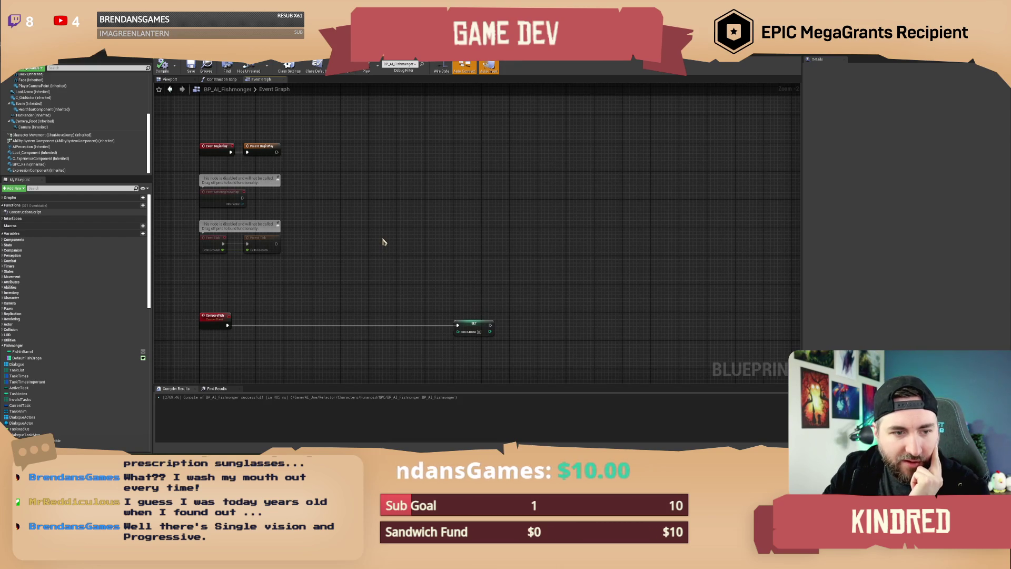
{"action": "mouse_move", "coordinate": [380, 241]}
{"action": "left_mouse_down"}
{"action": "mouse_move", "coordinate": [400, 242]}
{"action": "mouse_move", "coordinate": [404, 230]}
{"action": "mouse_move", "coordinate": [393, 246]}
{"action": "mouse_move", "coordinate": [409, 282]}
{"action": "mouse_move", "coordinate": [443, 277]}
{"action": "mouse_move", "coordinate": [427, 287]}
{"action": "left_mouse_up"}
{"action": "scroll", "coordinate": [401, 248], "scroll_direction": "up", "scroll_amount": 1}
{"action": "scroll", "coordinate": [436, 272], "scroll_direction": "up", "scroll_amount": 1}
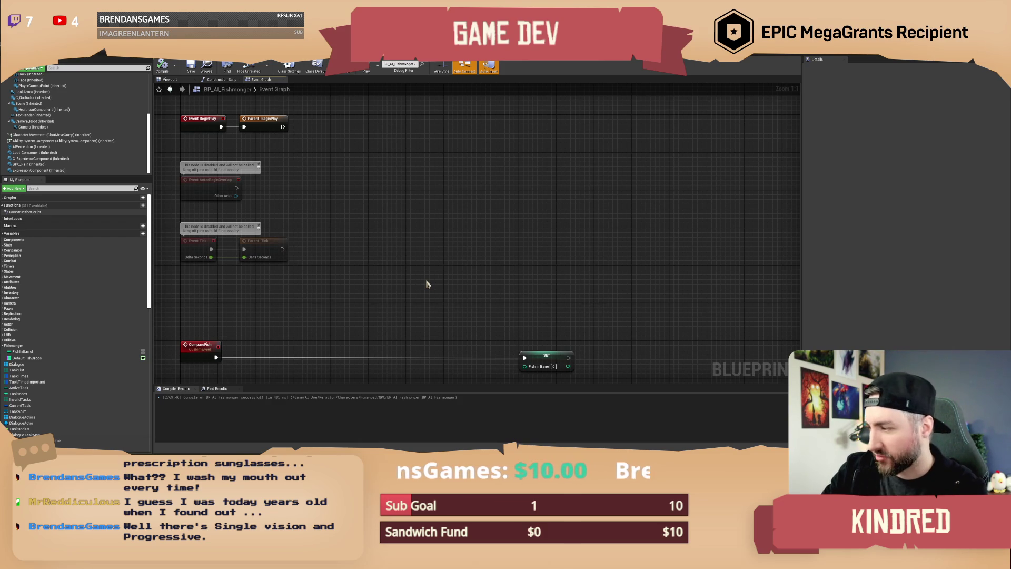
{"action": "left_click_drag", "start_coordinate": [425, 282], "coordinate": [421, 278]}
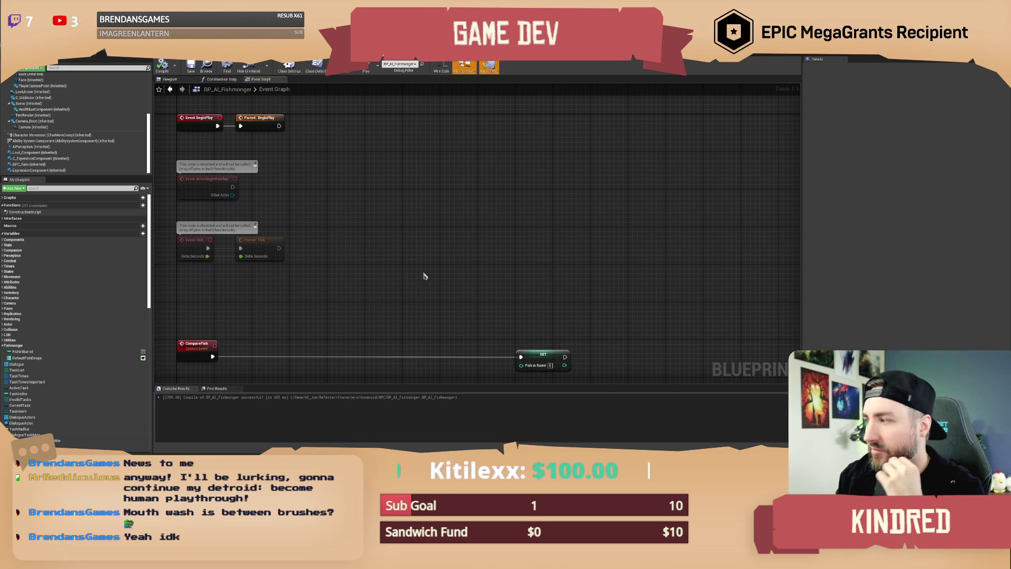
{"action": "mouse_move", "coordinate": [419, 282]}
{"action": "left_mouse_down"}
{"action": "mouse_move", "coordinate": [422, 266]}
{"action": "mouse_move", "coordinate": [401, 310]}
{"action": "mouse_move", "coordinate": [462, 251]}
{"action": "left_mouse_up"}
- Delete the CompareFish and SET nodes, then compile and save the blueprint
{"action": "left_click_drag", "start_coordinate": [211, 238], "coordinate": [623, 327]}
{"action": "key", "text": "Delete"}
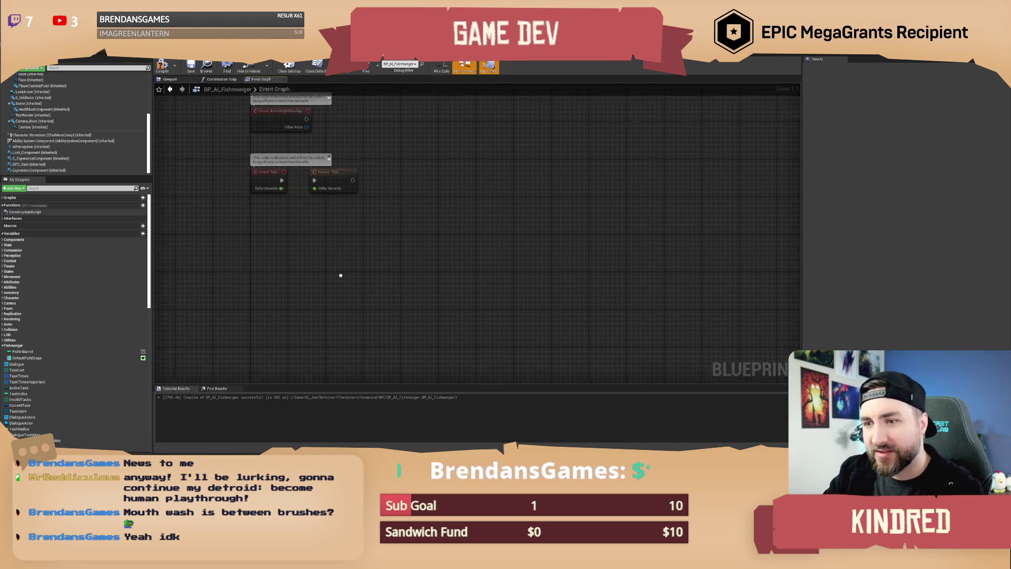
{"action": "left_click", "coordinate": [162, 66]}
{"action": "left_click", "coordinate": [190, 67]}
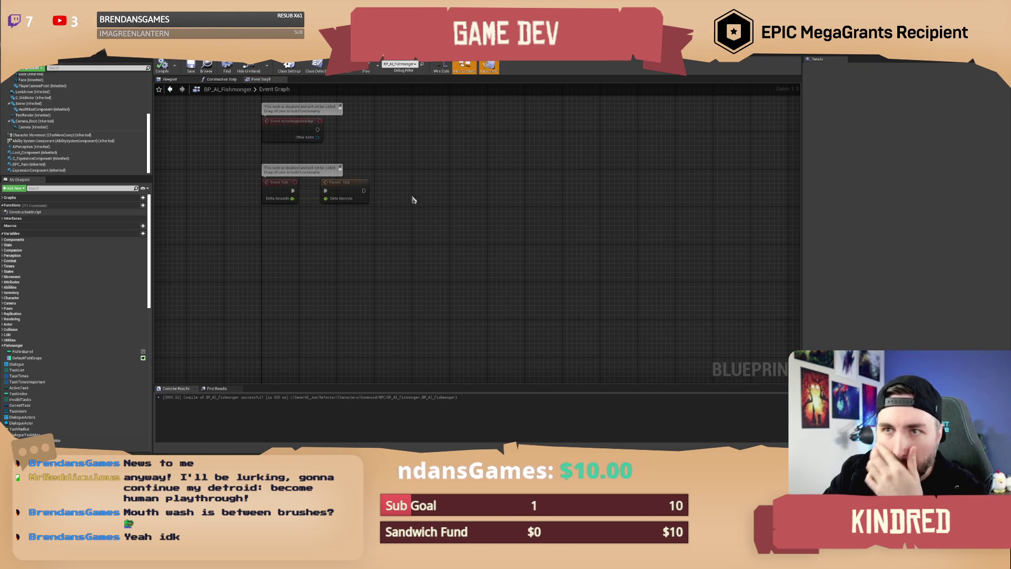
- Recentre the event graph and go back to the main level editor
{"action": "mouse_move", "coordinate": [510, 248]}
{"action": "left_mouse_down"}
{"action": "mouse_move", "coordinate": [468, 241]}
{"action": "mouse_move", "coordinate": [404, 286]}
{"action": "left_mouse_up"}
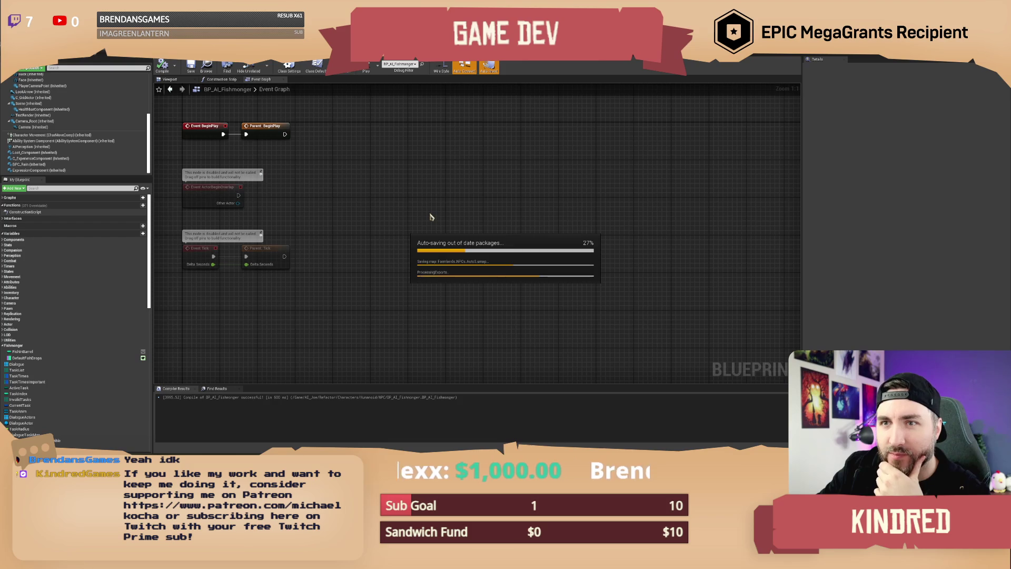
{"action": "left_click_drag", "start_coordinate": [409, 220], "coordinate": [415, 222]}
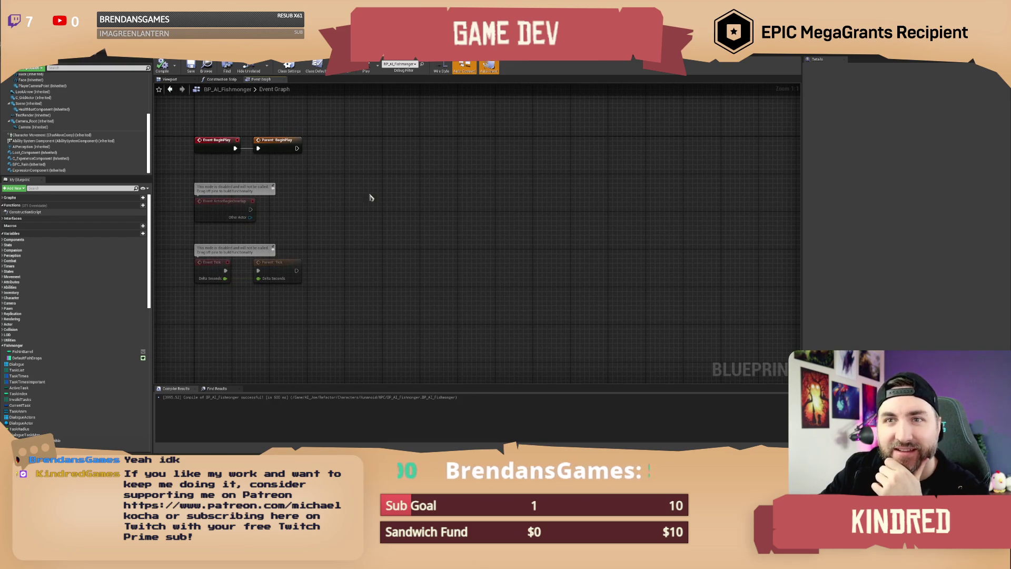
{"action": "left_click", "coordinate": [95, 56]}
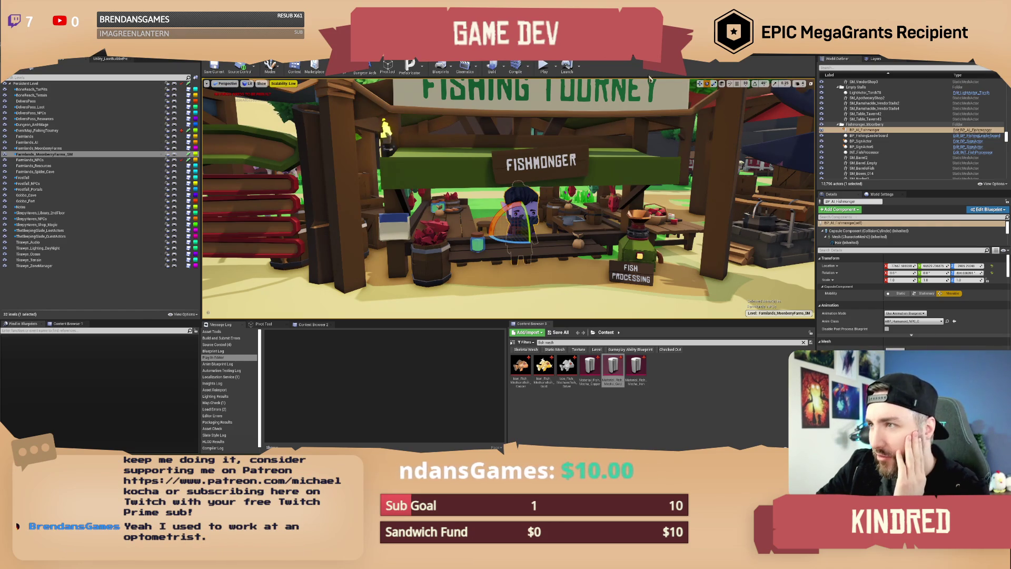
- Orbit around the fishmonger stall, deselect the Fishmonger, and select the asset search text
{"action": "left_click_drag", "start_coordinate": [724, 95], "coordinate": [709, 95]}
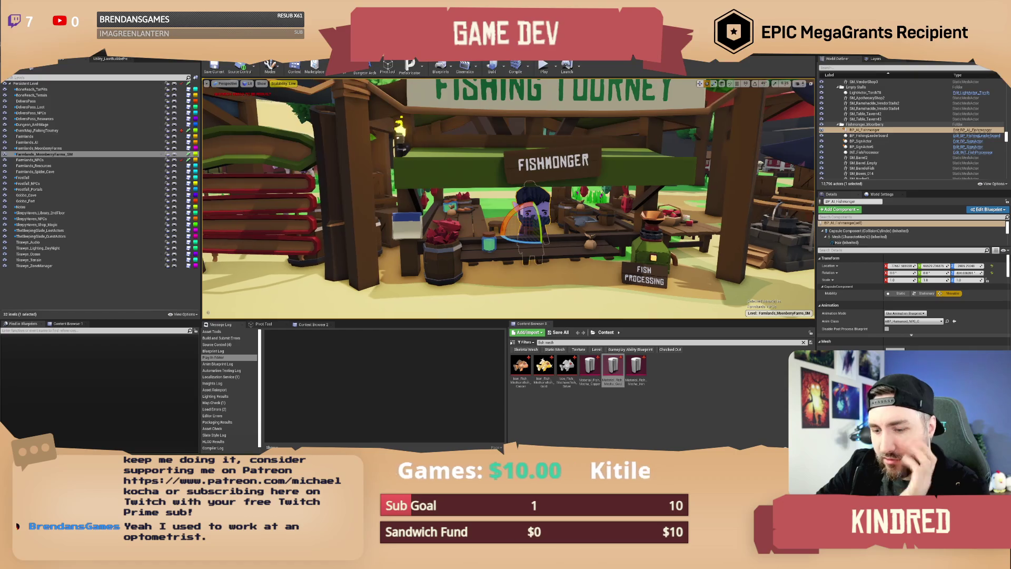
{"action": "key", "text": "Escape"}
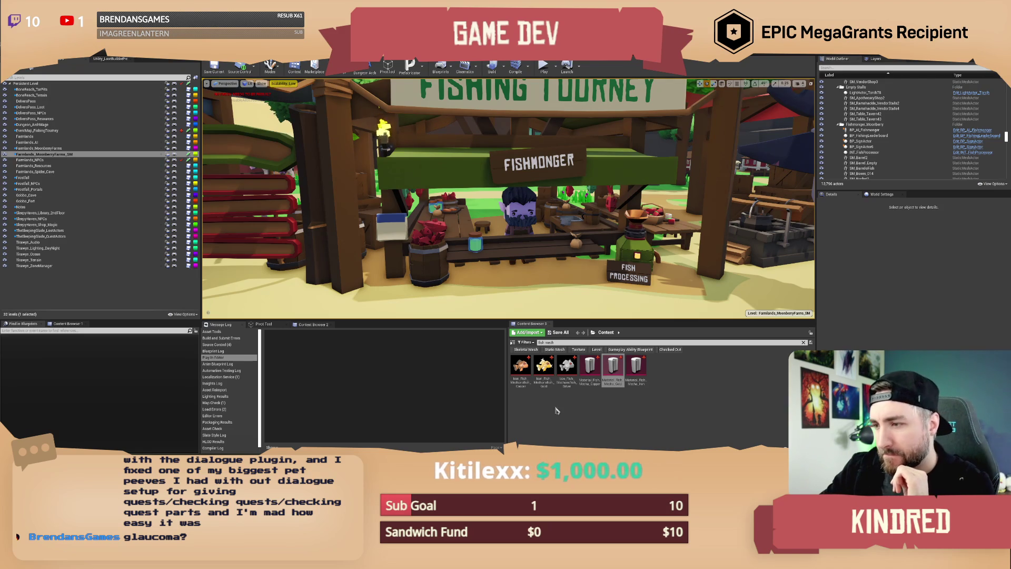
{"action": "left_click", "coordinate": [551, 342]}
- Search 'dlg fish', open DLG_Fishmonger, and bring the top of its dialogue tree into view
{"action": "type", "text": "d"}
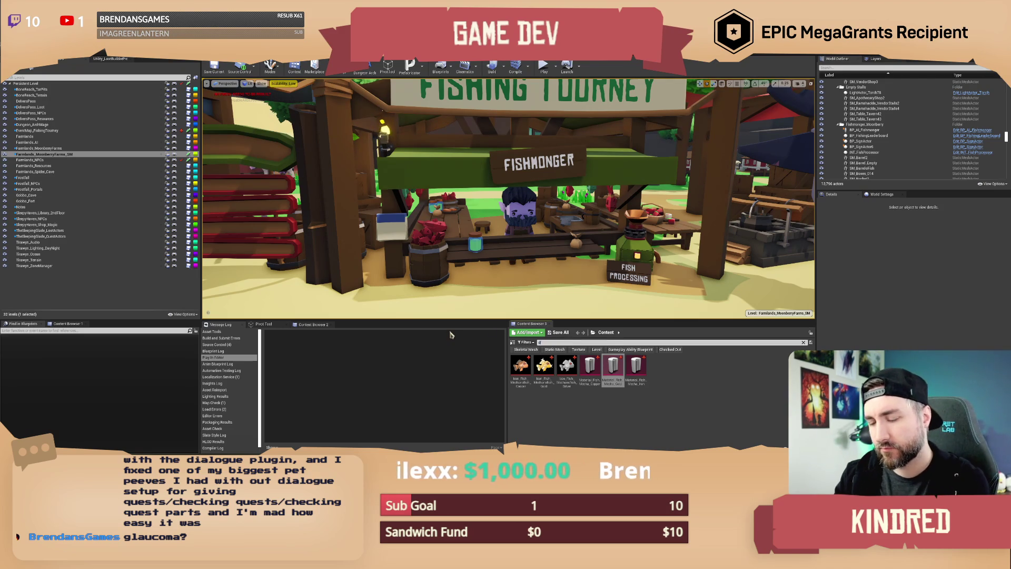
{"action": "type", "text": "lg fish"}
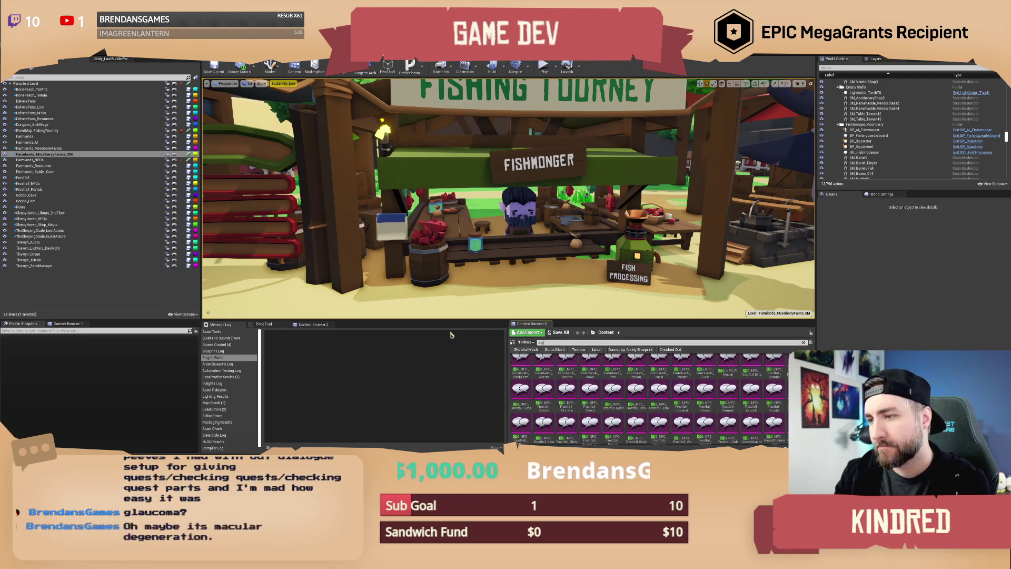
{"action": "double_click", "coordinate": [544, 366]}
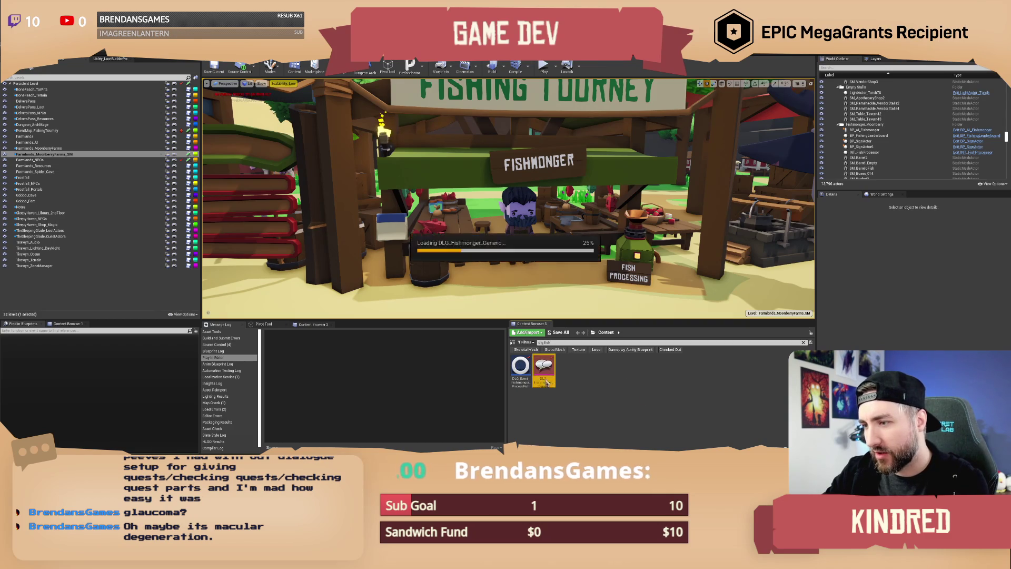
{"action": "mouse_move", "coordinate": [546, 244]}
{"action": "left_mouse_down"}
{"action": "mouse_move", "coordinate": [526, 378]}
{"action": "mouse_move", "coordinate": [557, 363]}
{"action": "mouse_move", "coordinate": [553, 337]}
{"action": "left_mouse_up"}
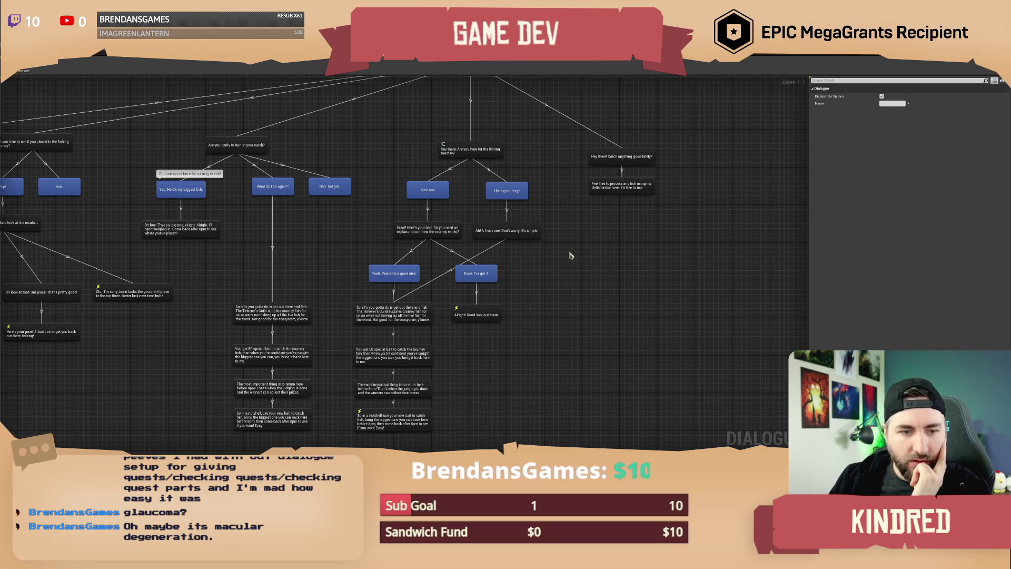
{"action": "left_click_drag", "start_coordinate": [588, 236], "coordinate": [585, 327]}
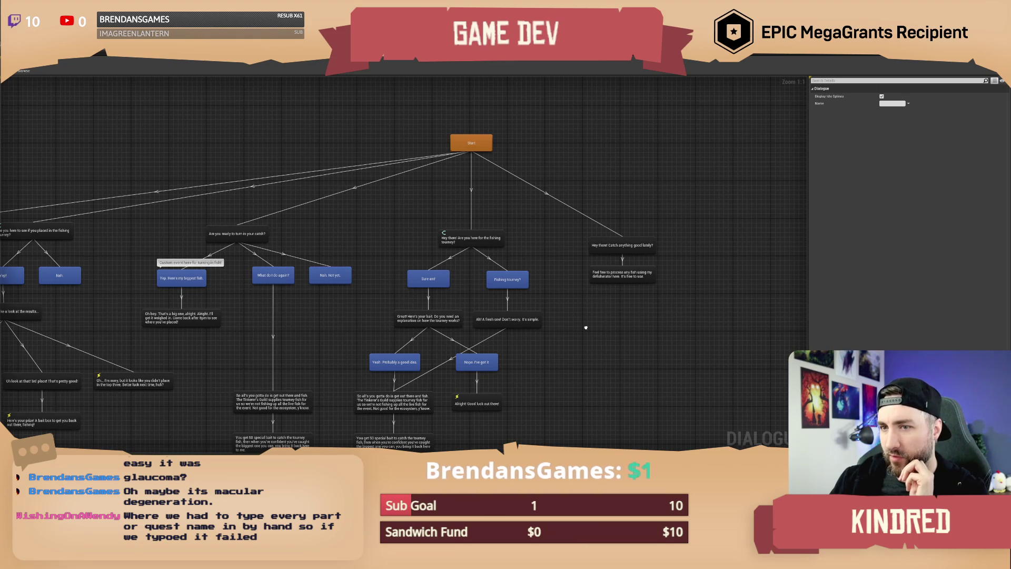
{"action": "left_click_drag", "start_coordinate": [586, 327], "coordinate": [585, 325]}
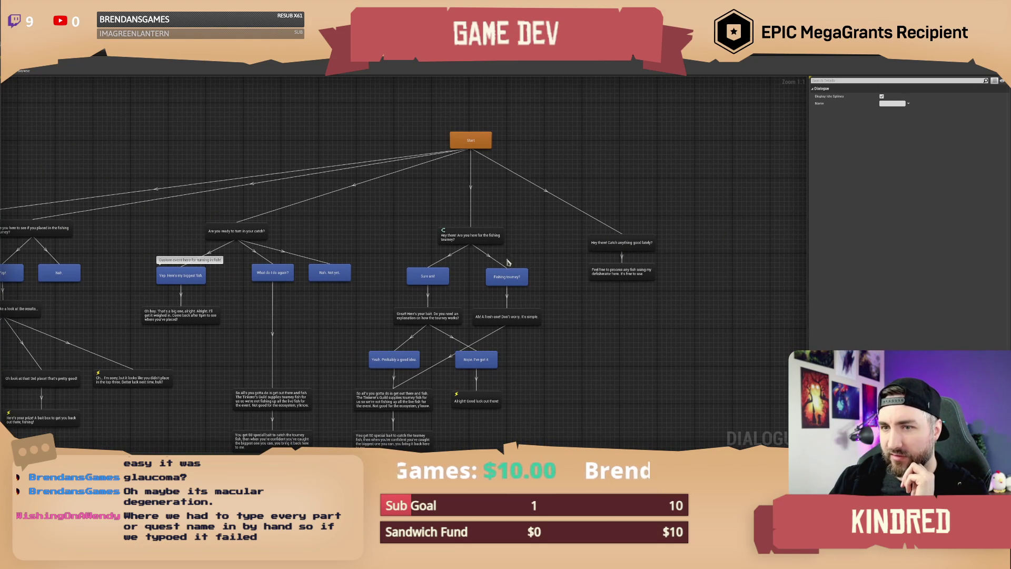
- Box-select the leftmost dialogue line node and begin selecting the right-hand greeting nodes
{"action": "mouse_move", "coordinate": [25, 167]}
{"action": "left_mouse_down"}
{"action": "mouse_move", "coordinate": [51, 232]}
{"action": "mouse_move", "coordinate": [32, 192]}
{"action": "mouse_move", "coordinate": [38, 257]}
{"action": "left_mouse_up"}
{"action": "left_click", "coordinate": [45, 184]}
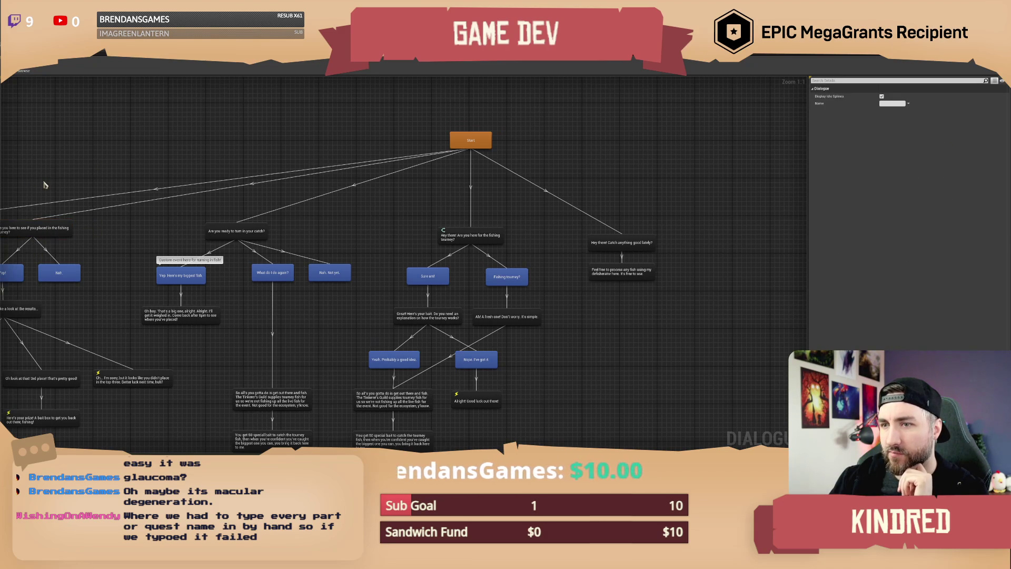
{"action": "left_click_drag", "start_coordinate": [30, 174], "coordinate": [37, 266]}
{"action": "mouse_move", "coordinate": [628, 179]}
{"action": "left_mouse_down"}
{"action": "mouse_move", "coordinate": [628, 228]}
{"action": "mouse_move", "coordinate": [622, 249]}
{"action": "mouse_move", "coordinate": [610, 245]}
{"action": "left_mouse_up"}
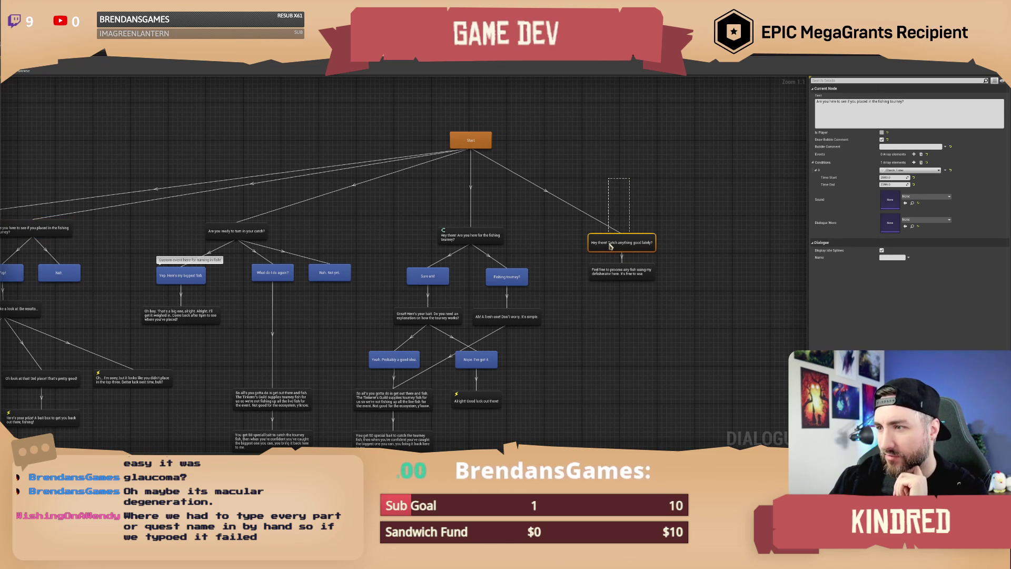
- Select the two right-hand greeting nodes and drag them further right
{"action": "mouse_move", "coordinate": [610, 246]}
{"action": "left_mouse_down"}
{"action": "mouse_move", "coordinate": [609, 221]}
{"action": "mouse_move", "coordinate": [557, 185]}
{"action": "mouse_move", "coordinate": [611, 288]}
{"action": "left_mouse_up"}
{"action": "left_click_drag", "start_coordinate": [579, 240], "coordinate": [679, 244]}
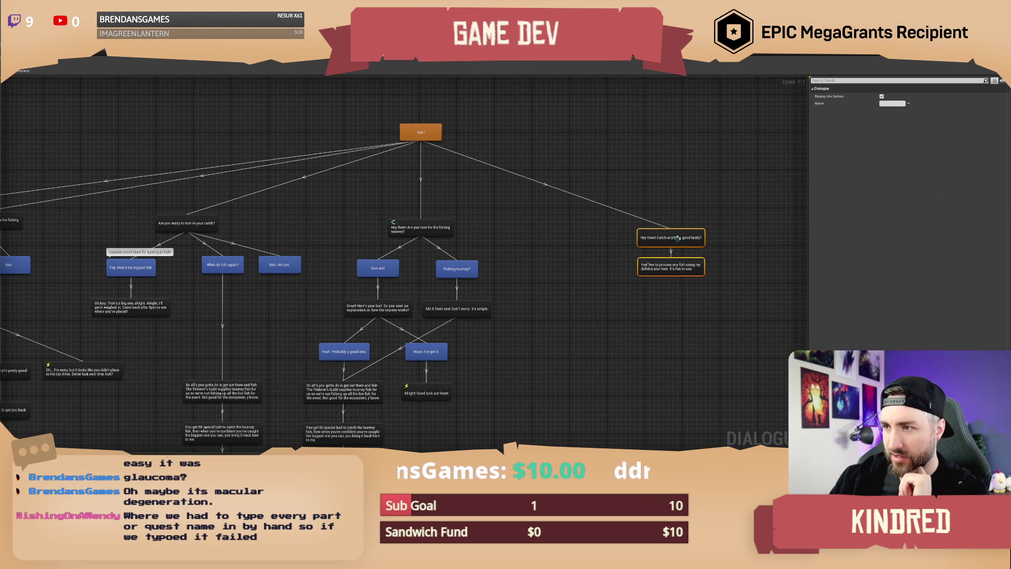
{"action": "left_click_drag", "start_coordinate": [511, 214], "coordinate": [606, 250]}
- Inspect the fishing tourney greeting, placement-check, and 'Thanks for participating' nodes, then recentre on Start
{"action": "left_click_drag", "start_coordinate": [515, 224], "coordinate": [584, 249]}
{"action": "mouse_move", "coordinate": [411, 206]}
{"action": "left_mouse_down"}
{"action": "mouse_move", "coordinate": [533, 242]}
{"action": "mouse_move", "coordinate": [514, 248]}
{"action": "mouse_move", "coordinate": [429, 232]}
{"action": "left_mouse_up"}
{"action": "mouse_move", "coordinate": [348, 217]}
{"action": "left_mouse_down"}
{"action": "mouse_move", "coordinate": [415, 222]}
{"action": "mouse_move", "coordinate": [251, 247]}
{"action": "mouse_move", "coordinate": [316, 249]}
{"action": "left_mouse_up"}
{"action": "left_click", "coordinate": [132, 241]}
{"action": "mouse_move", "coordinate": [238, 225]}
{"action": "left_mouse_down"}
{"action": "mouse_move", "coordinate": [204, 224]}
{"action": "mouse_move", "coordinate": [453, 290]}
{"action": "left_mouse_up"}
{"action": "left_click_drag", "start_coordinate": [125, 226], "coordinate": [234, 301]}
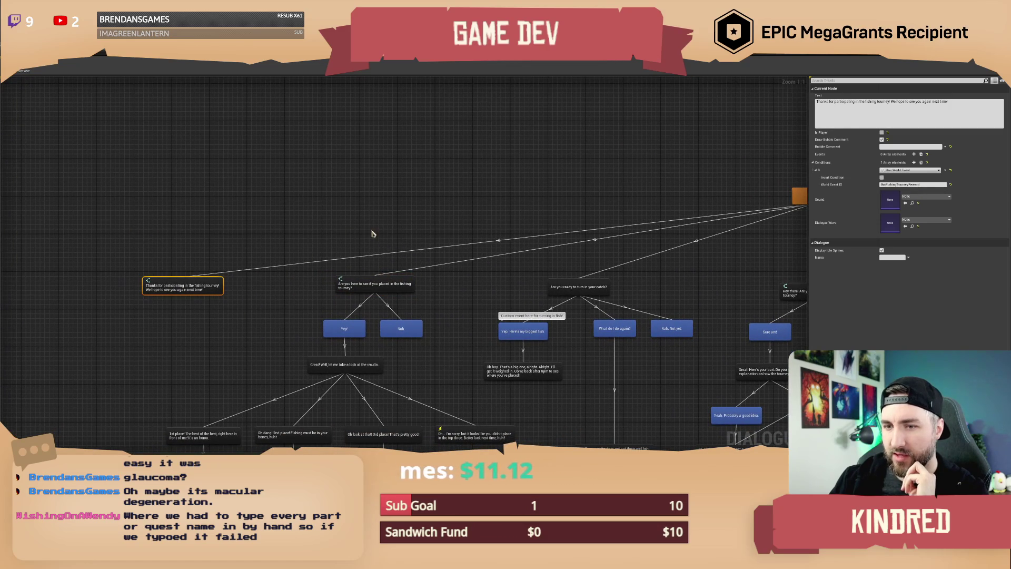
{"action": "mouse_move", "coordinate": [668, 199]}
{"action": "left_mouse_down"}
{"action": "mouse_move", "coordinate": [275, 205]}
{"action": "mouse_move", "coordinate": [222, 168]}
{"action": "left_mouse_up"}
- Nudge the 'Catch anything good lately?' greeting and its reply node up and right
{"action": "left_click_drag", "start_coordinate": [486, 252], "coordinate": [449, 234]}
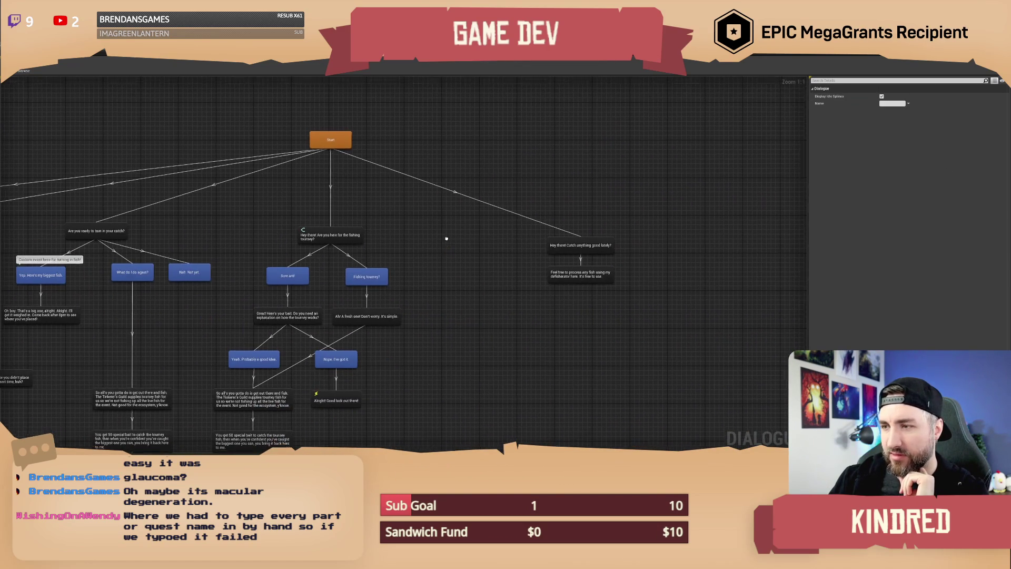
{"action": "left_click_drag", "start_coordinate": [529, 228], "coordinate": [574, 296]}
{"action": "left_click_drag", "start_coordinate": [570, 253], "coordinate": [578, 249]}
{"action": "left_click", "coordinate": [491, 272]}
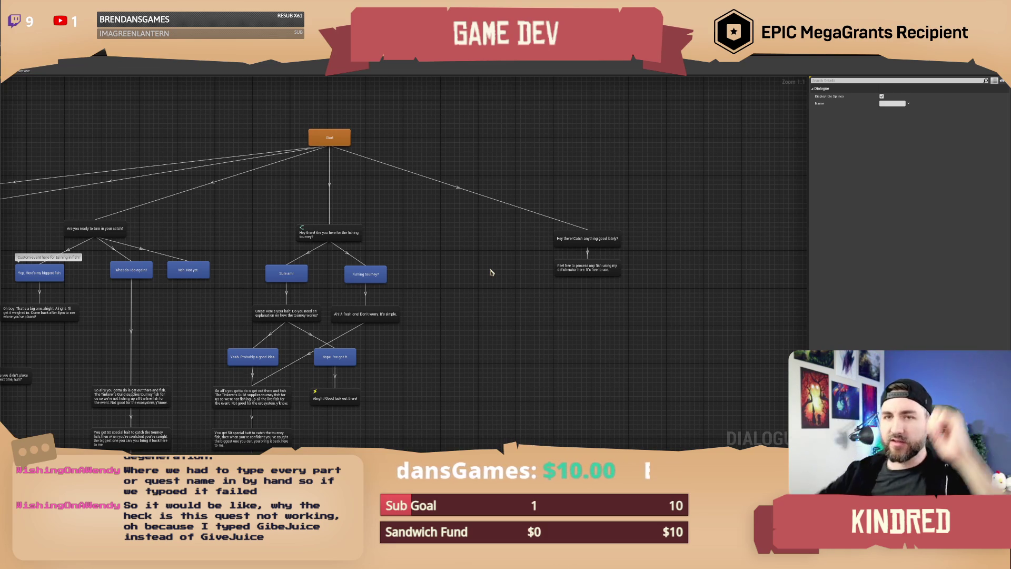
- Move from the dialogue editor through the level editor to the BP_AI_Fishmonger Blueprint tab
{"action": "left_click", "coordinate": [105, 52]}
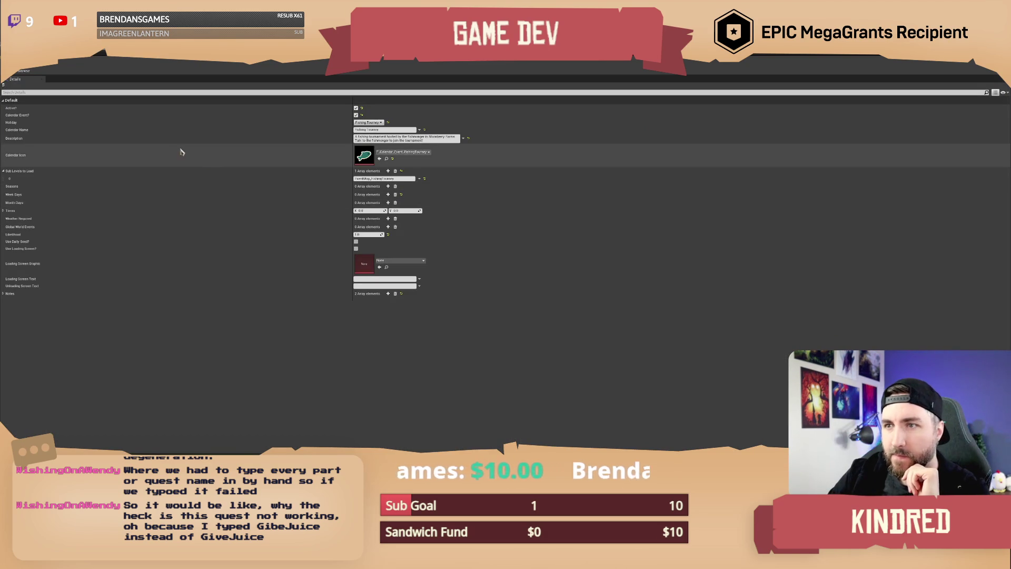
{"action": "left_click", "coordinate": [101, 53]}
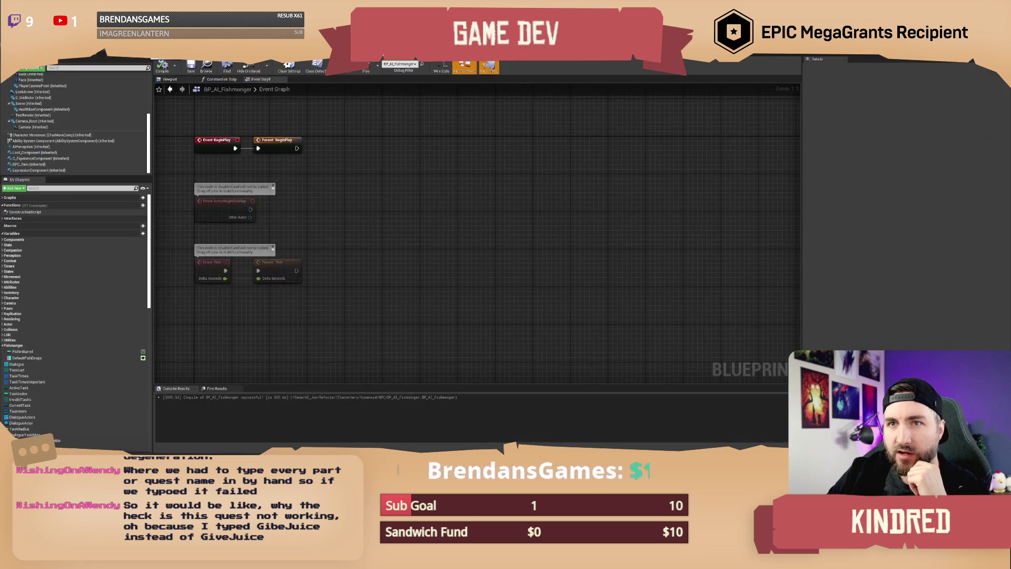
{"action": "left_click", "coordinate": [171, 59]}
- Add a new blueprint variable named Quest
{"action": "left_click", "coordinate": [139, 235]}
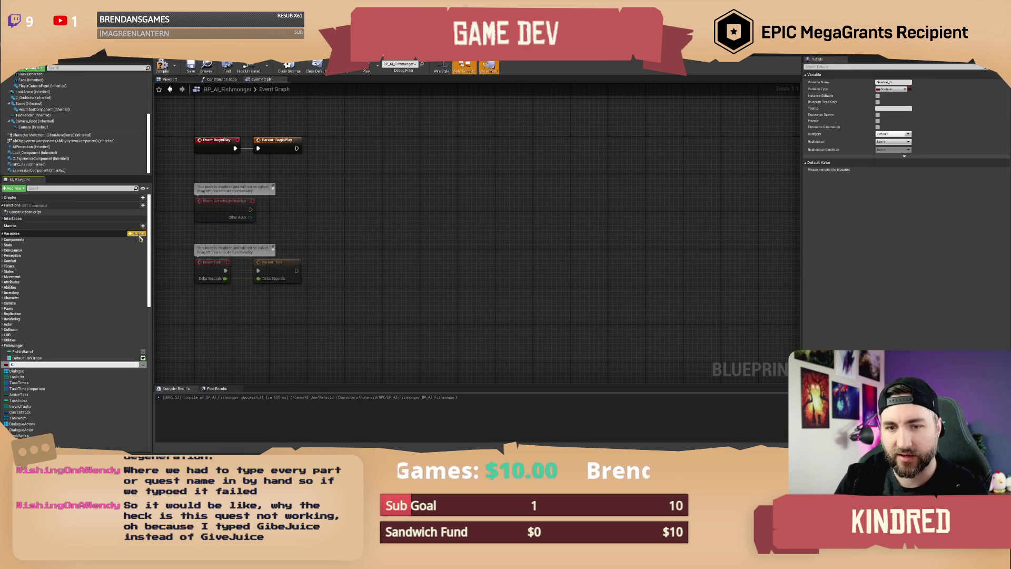
{"action": "type", "text": "uest"}
{"action": "key", "text": "Return"}
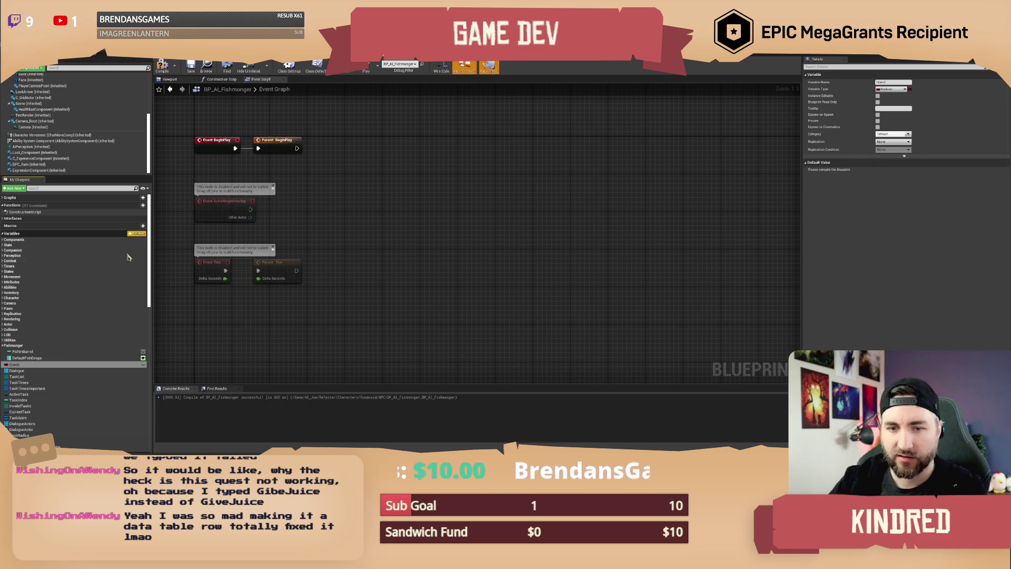
- Search Quest's variable type list for 'da item' to find a data item type
{"action": "left_click", "coordinate": [7, 365]}
{"action": "type", "text": "da ta"}
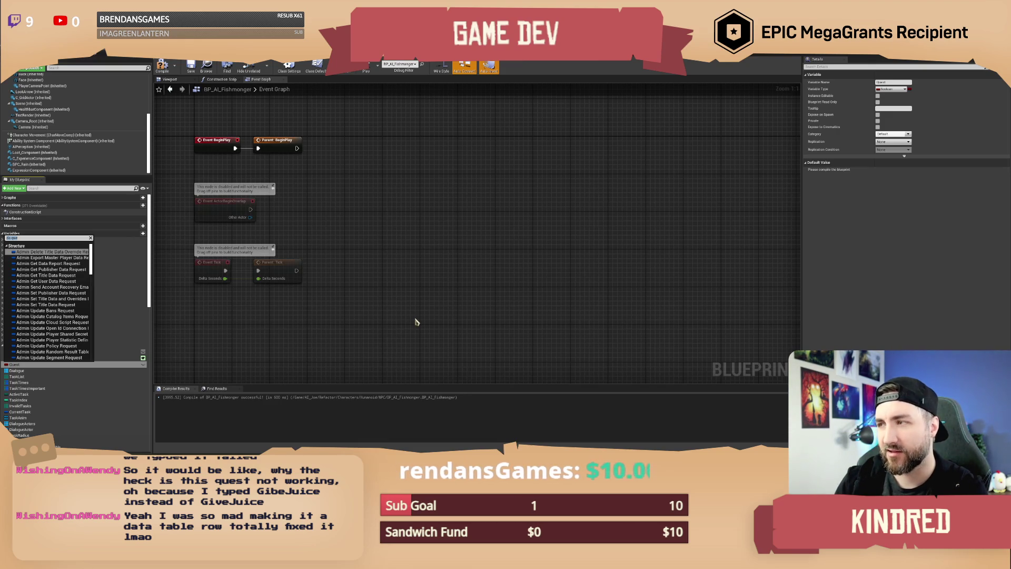
{"action": "key", "text": "BackSpace"}
{"action": "key", "text": "BackSpace"}
{"action": "key", "text": "BackSpace"}
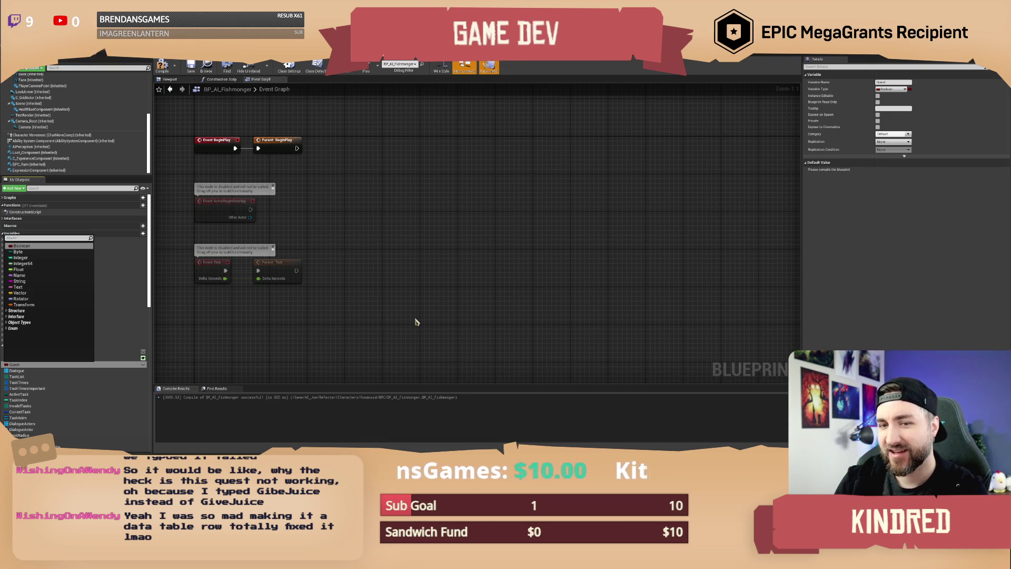
{"action": "type", "text": "da"}
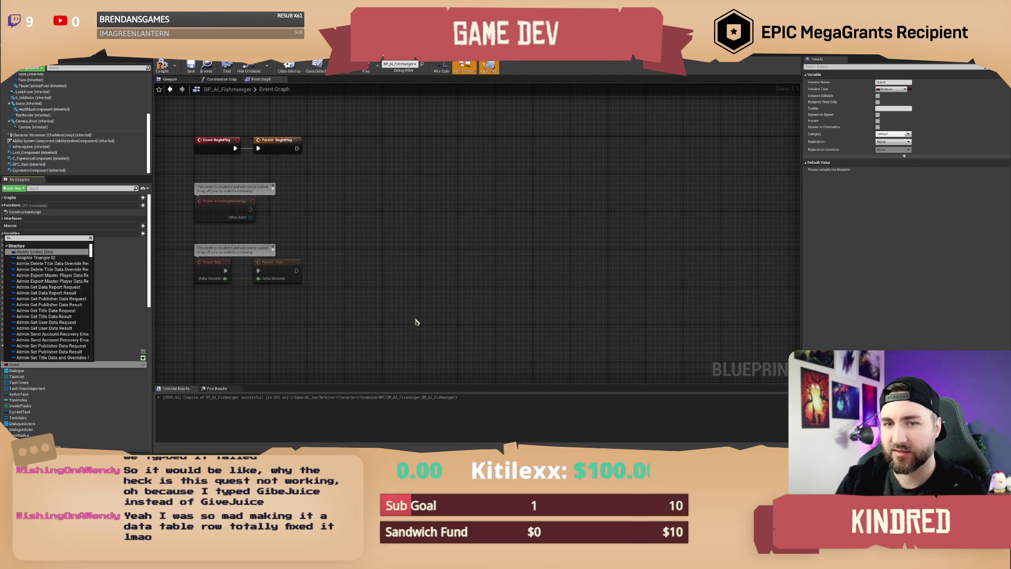
{"action": "key", "text": "BackSpace"}
{"action": "key", "text": "BackSpace"}
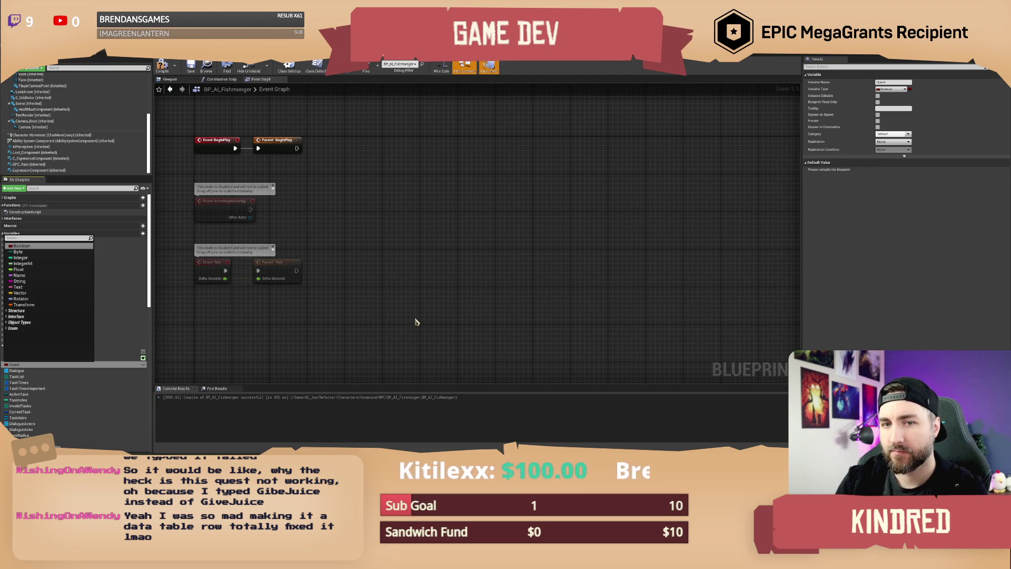
{"action": "type", "text": "da item"}
{"action": "mouse_move", "coordinate": [62, 305]}
{"action": "scroll", "coordinate": [62, 310], "scroll_direction": "down", "scroll_amount": 3}
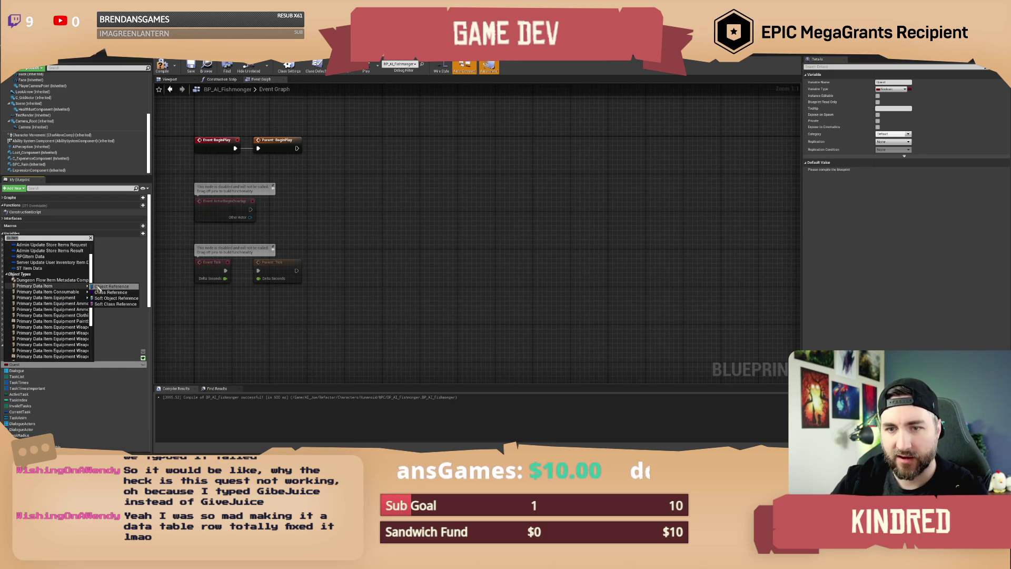
- Make Quest an array of Primary Data Item object references and compile
{"action": "left_click", "coordinate": [114, 292]}
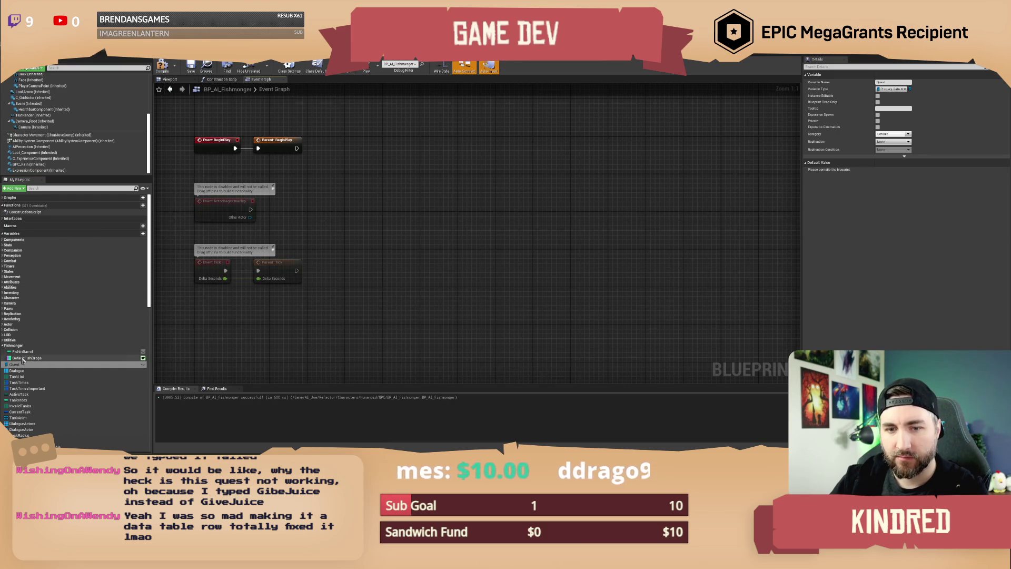
{"action": "left_click", "coordinate": [15, 366]}
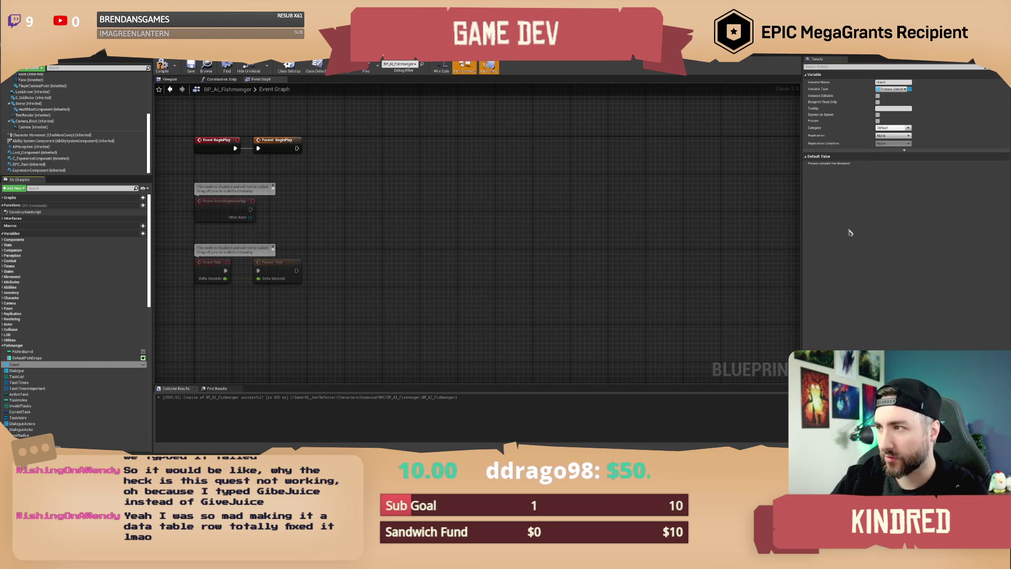
{"action": "left_click", "coordinate": [162, 67]}
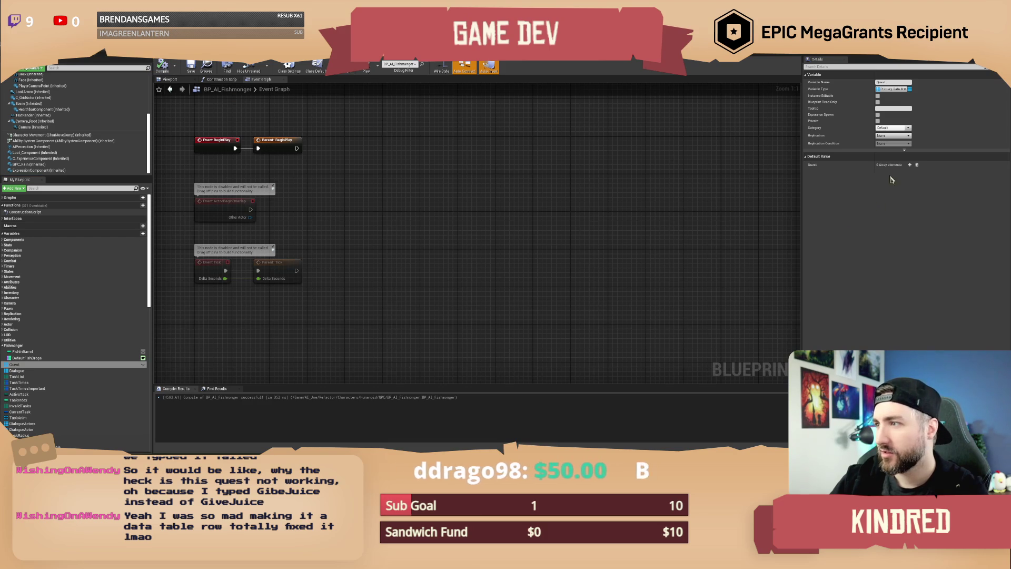
- Add a default None element to Quest in Details and reopen its type choices
{"action": "left_click", "coordinate": [909, 164]}
{"action": "left_click", "coordinate": [913, 178]}
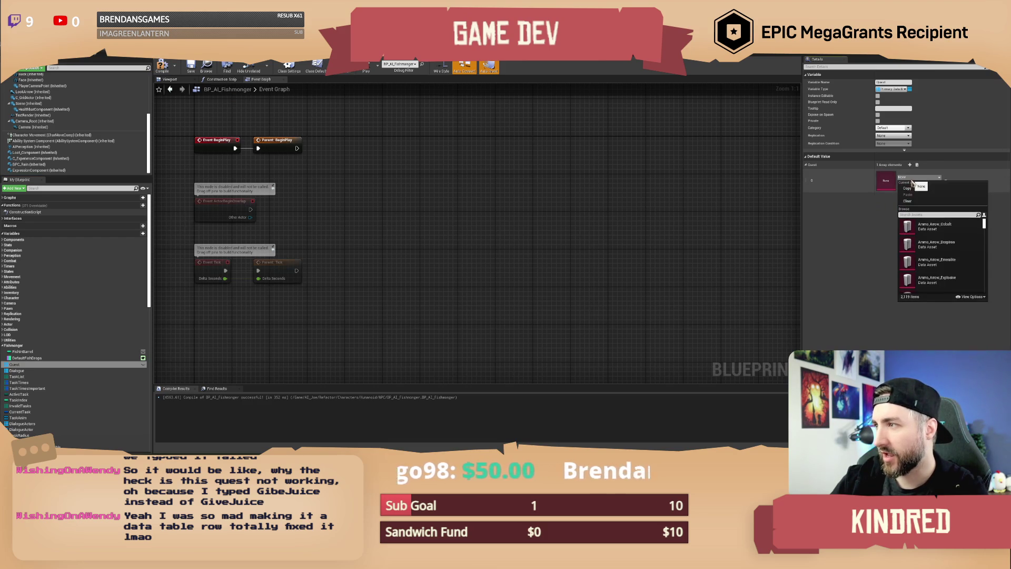
{"action": "scroll", "coordinate": [943, 268], "scroll_direction": "down", "scroll_amount": 5}
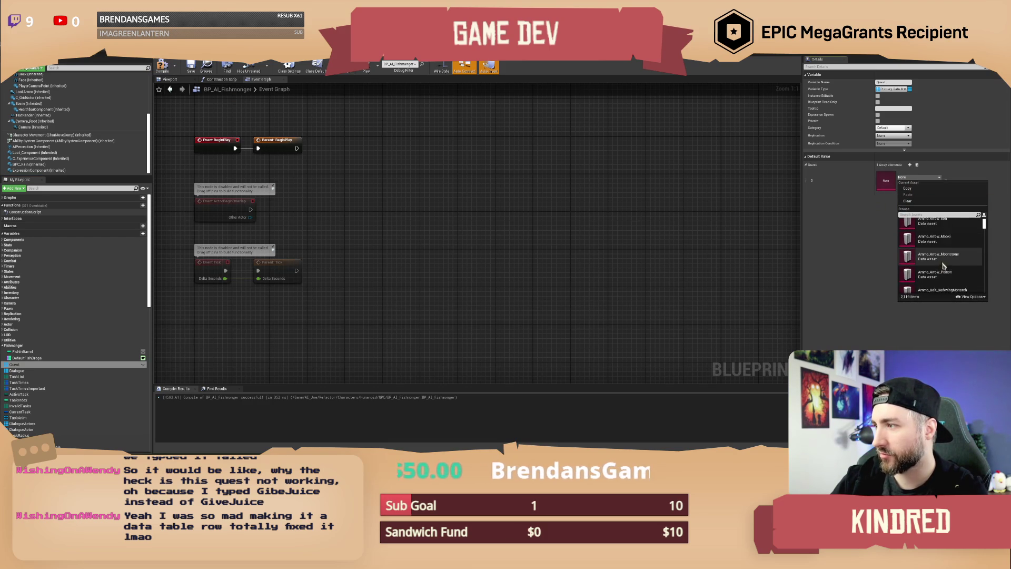
{"action": "left_click", "coordinate": [549, 264]}
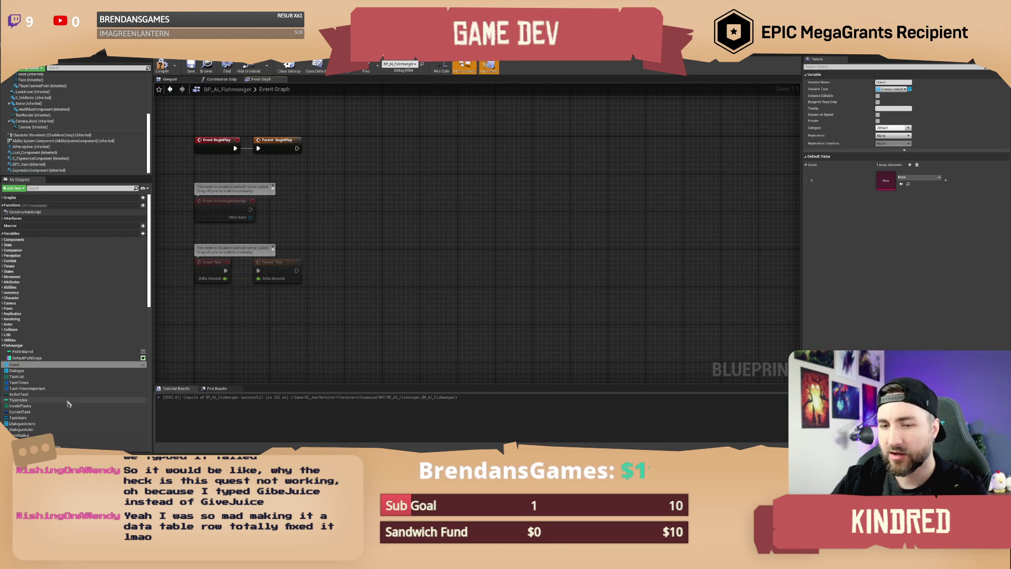
{"action": "left_click", "coordinate": [6, 365]}
{"action": "left_click", "coordinate": [9, 369]}
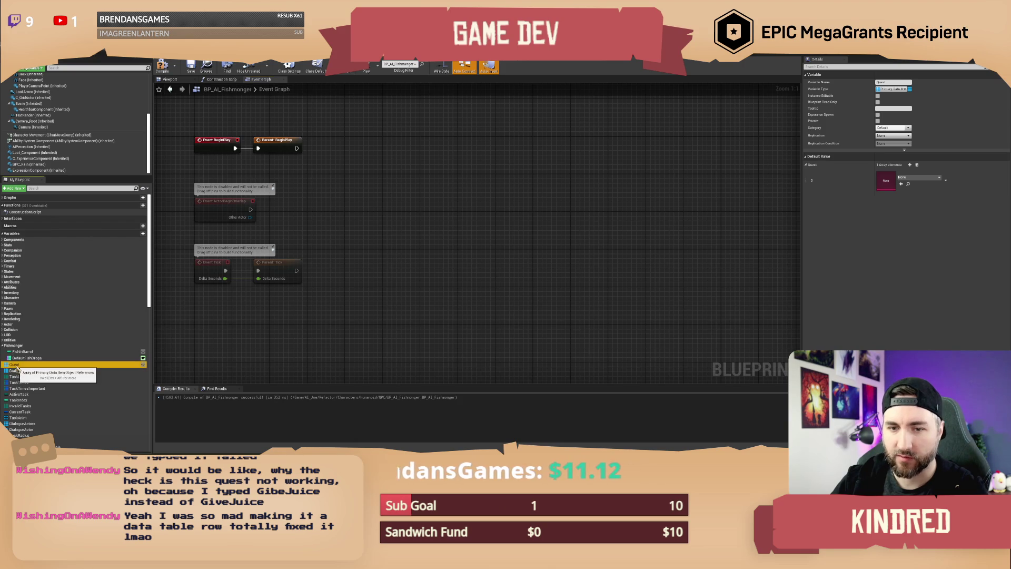
{"action": "left_click", "coordinate": [8, 366]}
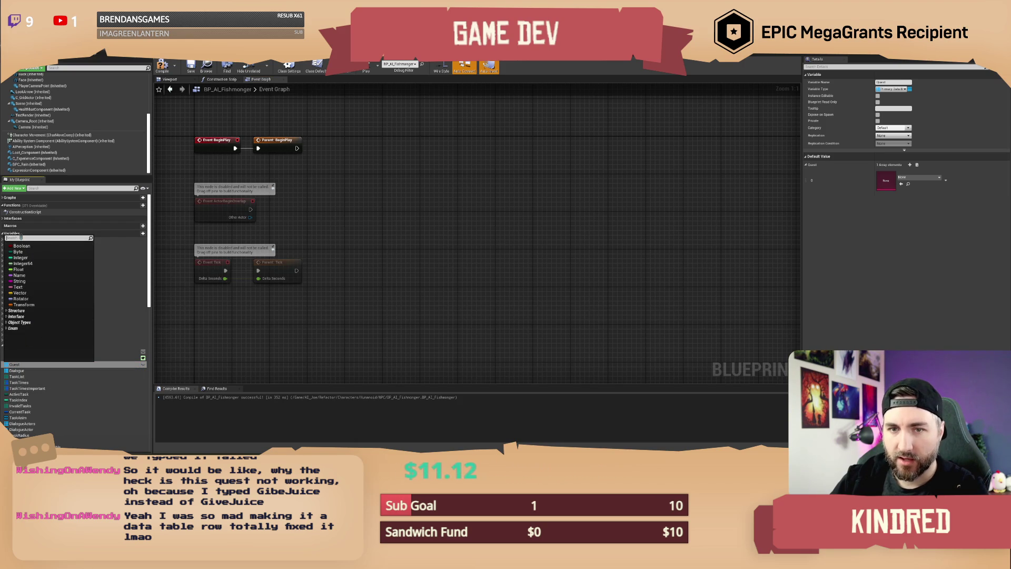
- Change the Quest array's variable type to a Primary Data asset type
{"action": "type", "text": "primary data"}
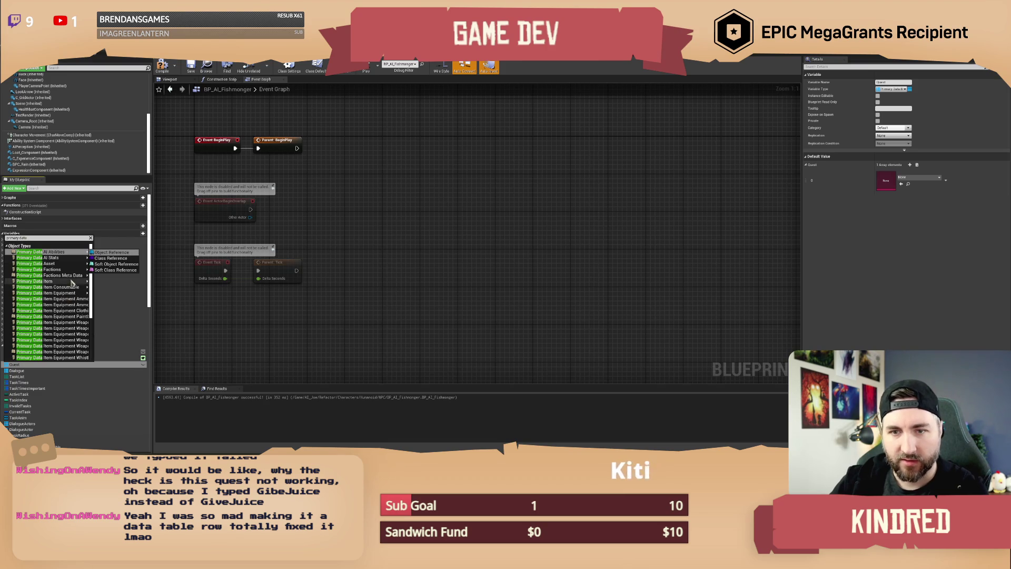
{"action": "mouse_move", "coordinate": [59, 266]}
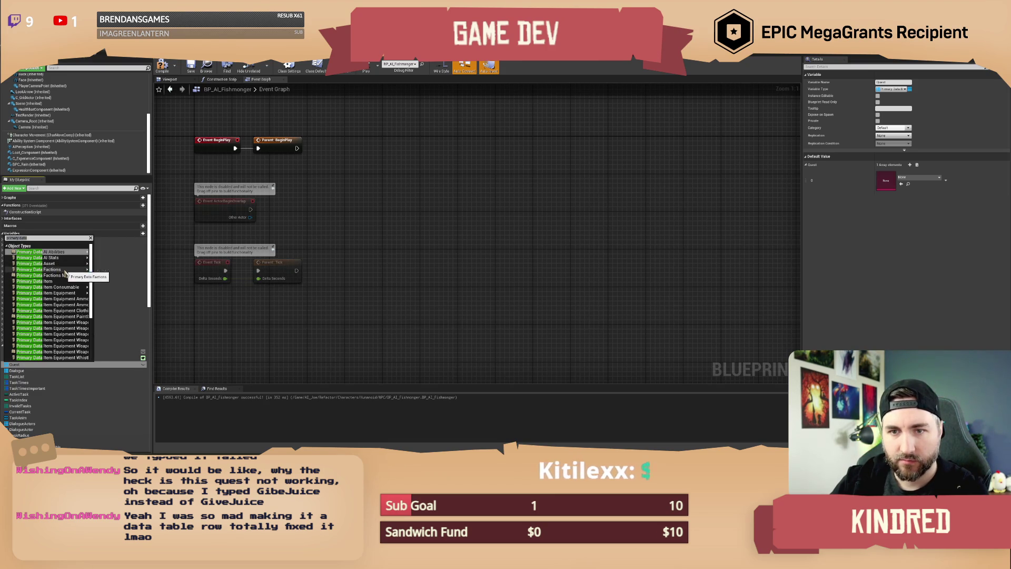
{"action": "left_click", "coordinate": [105, 275]}
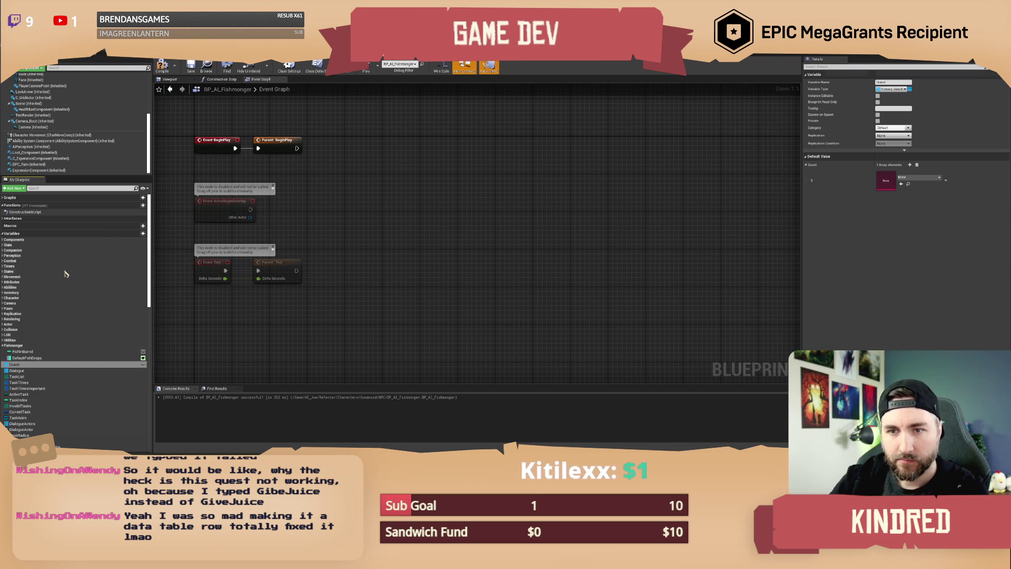
- Browse the Quest element's asset picker without choosing an asset, leaving it None
{"action": "left_click", "coordinate": [919, 178]}
{"action": "scroll", "coordinate": [940, 253], "scroll_direction": "down", "scroll_amount": 2}
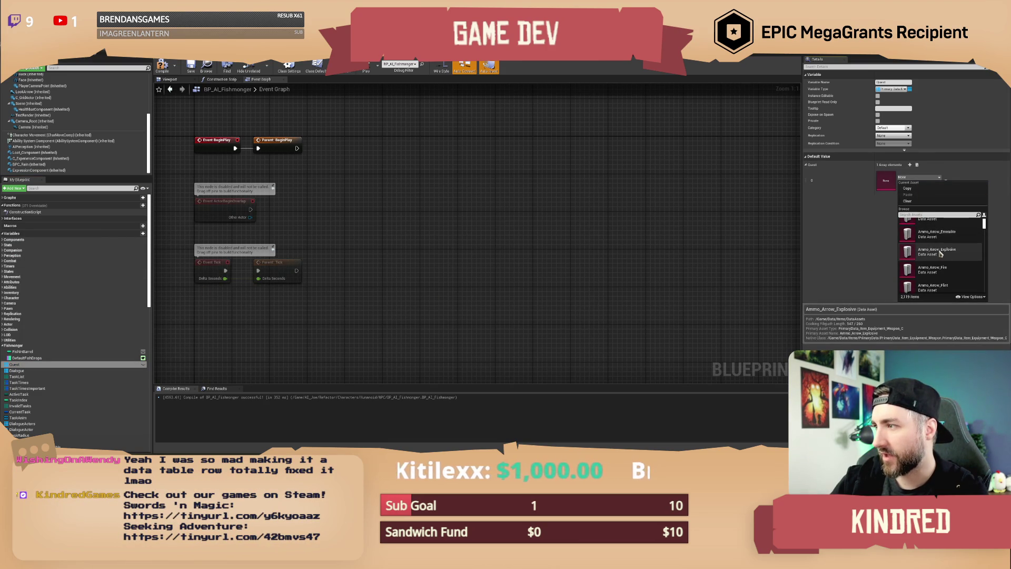
{"action": "key", "text": "Escape"}
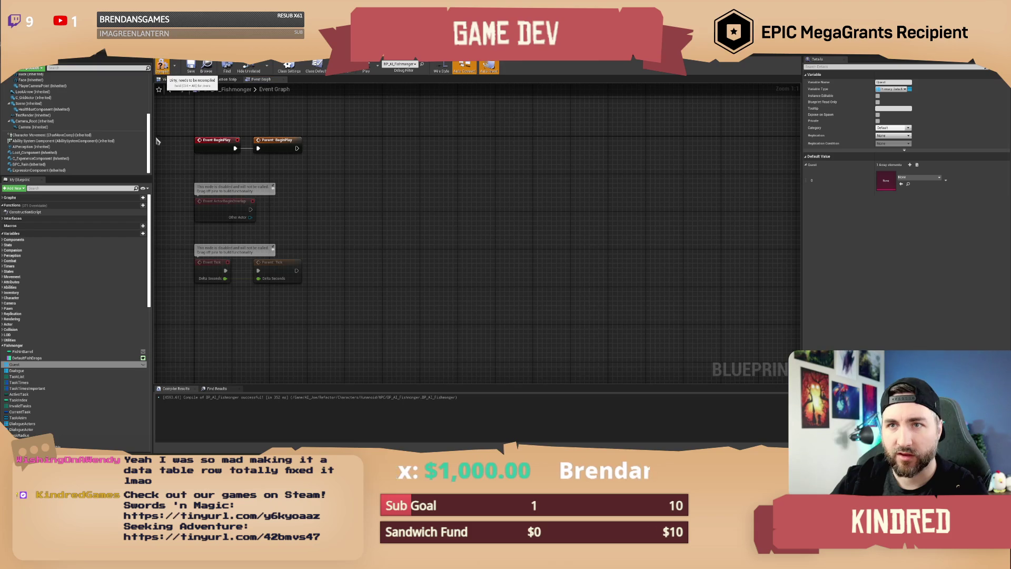
{"action": "left_click", "coordinate": [919, 177]}
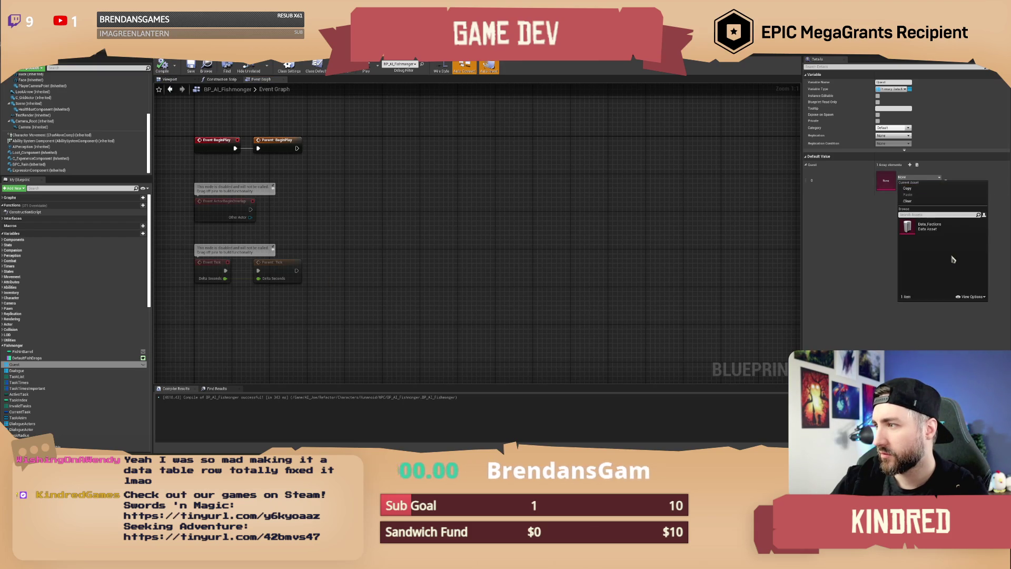
- Close the Quest element's asset list without choosing Data_Factions, and save BP_AI_Fishmonger with Ctrl+S
{"action": "mouse_move", "coordinate": [940, 235]}
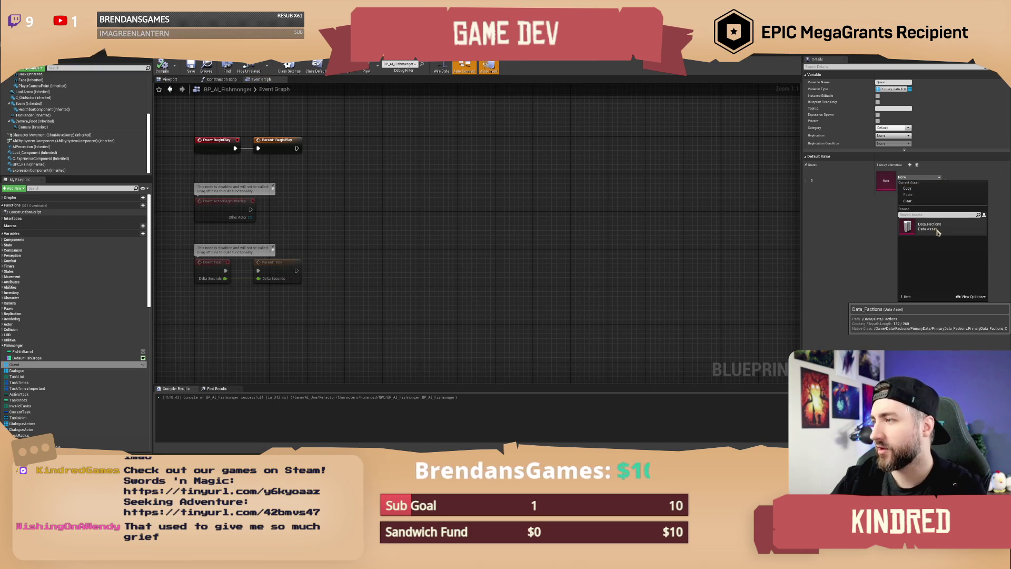
{"action": "left_click", "coordinate": [510, 232]}
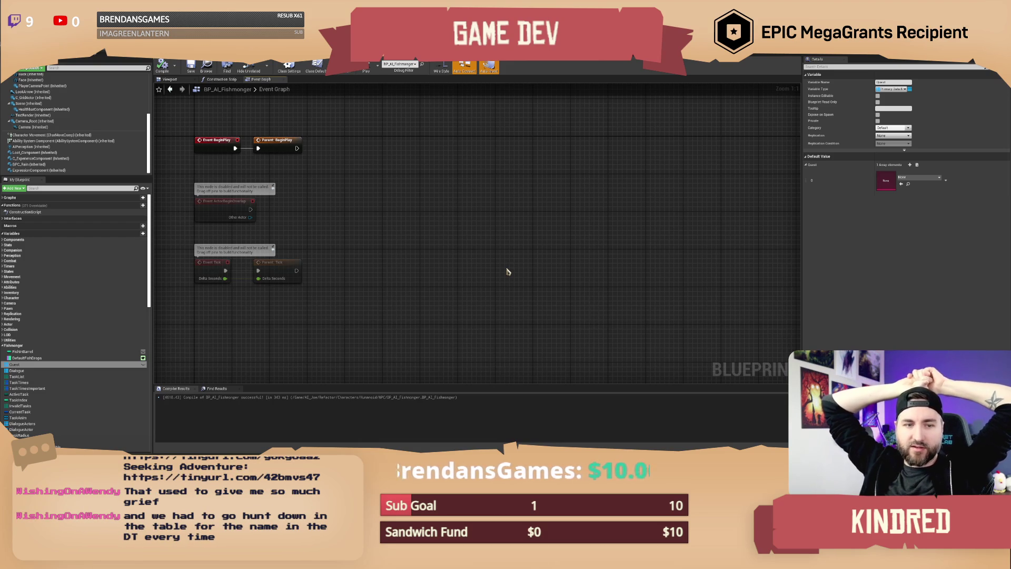
{"action": "key", "text": "ctrl+s"}
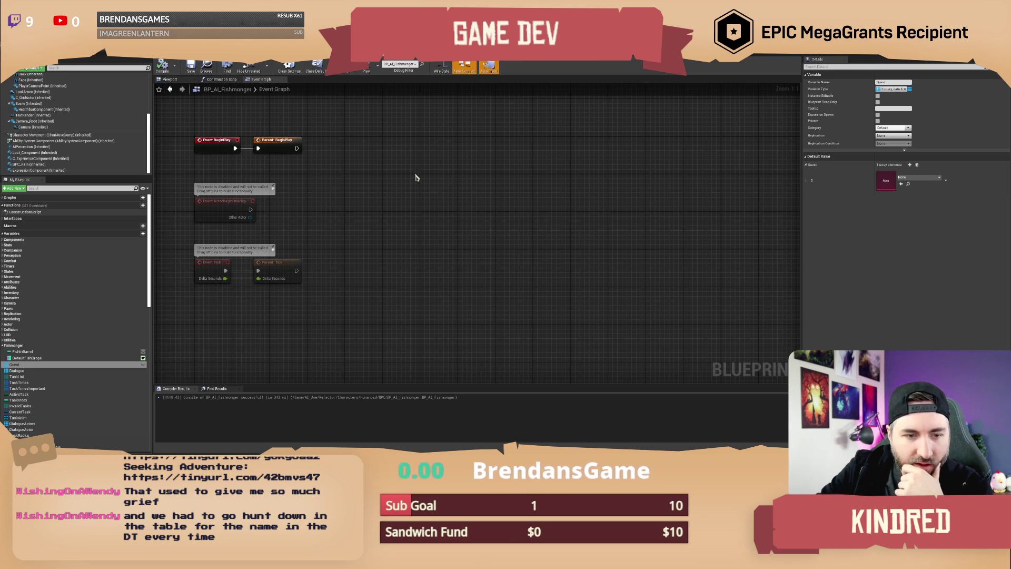
{"action": "left_click_drag", "start_coordinate": [422, 203], "coordinate": [435, 185]}
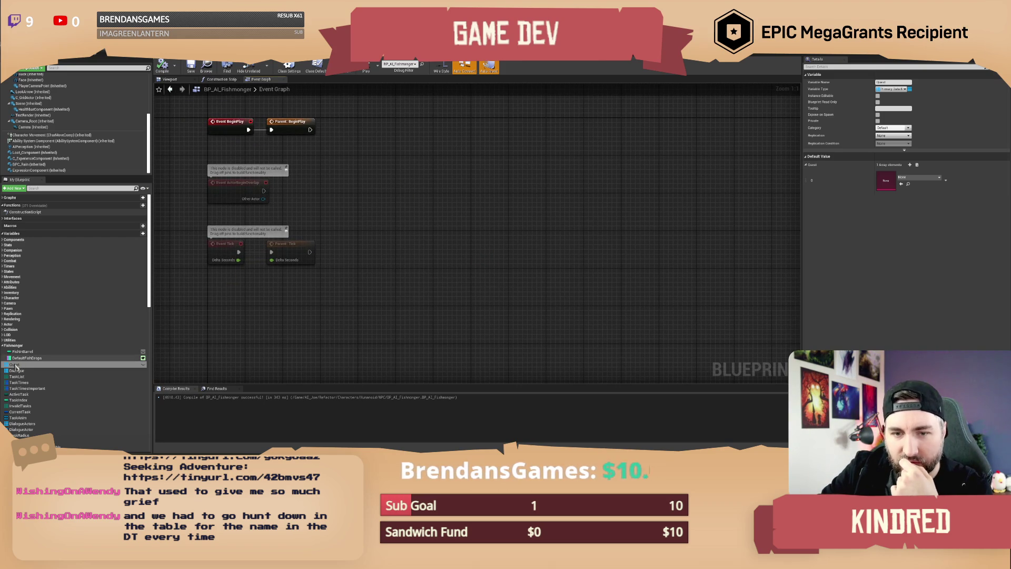
- Make Quest an array of Data Table Row Handles and compile the blueprint
{"action": "left_click", "coordinate": [6, 365]}
{"action": "type", "text": "data table"}
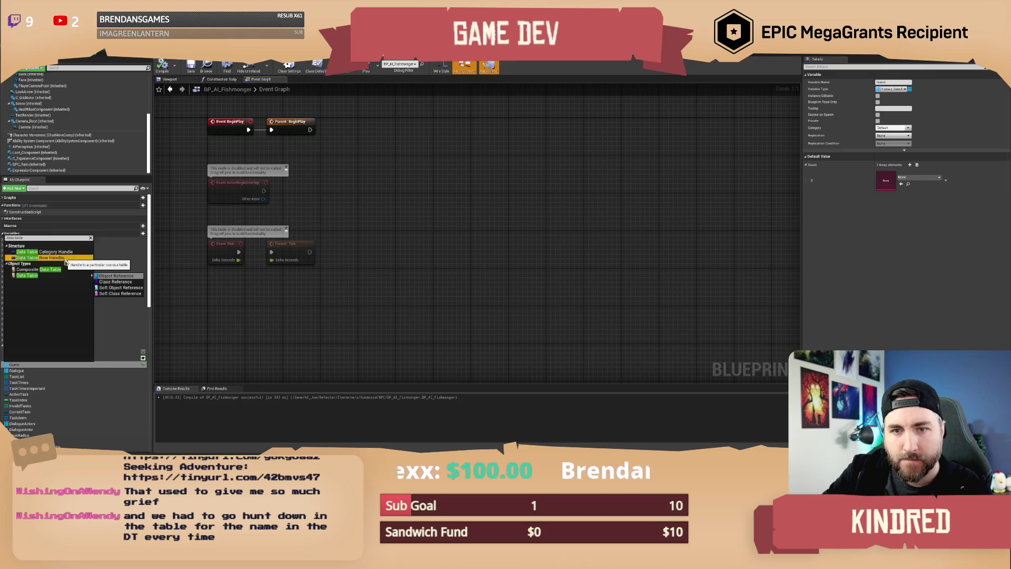
{"action": "left_click", "coordinate": [32, 255]}
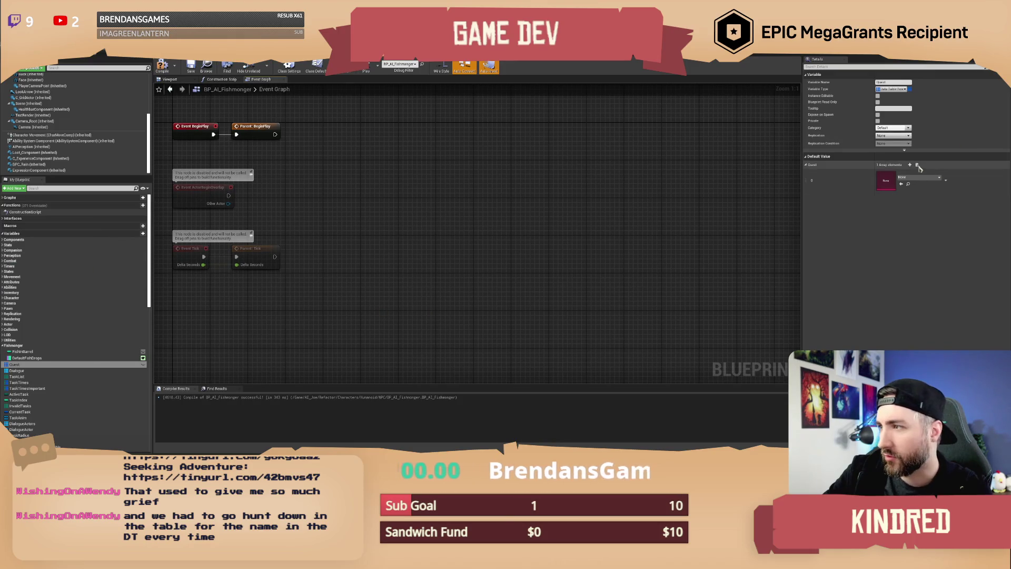
{"action": "key", "text": "F7"}
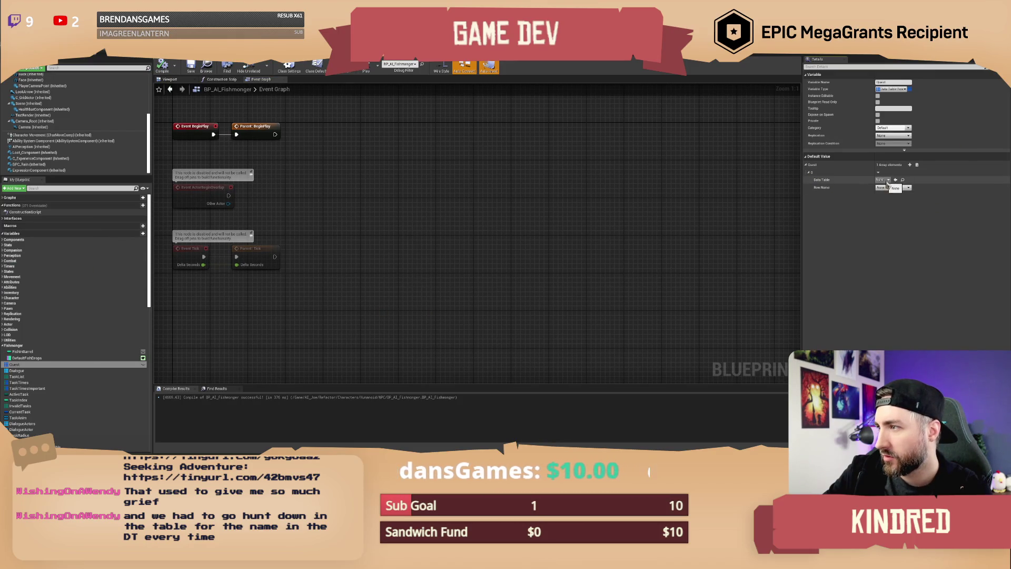
- Set the first Quest element's Data Table to DT_Quests
{"action": "left_click", "coordinate": [882, 179]}
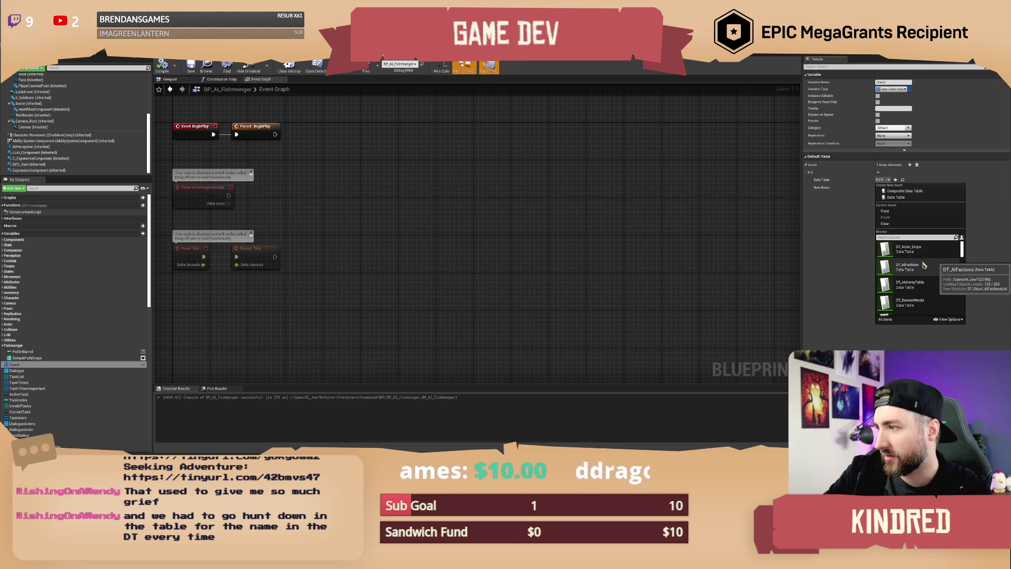
{"action": "type", "text": "que"}
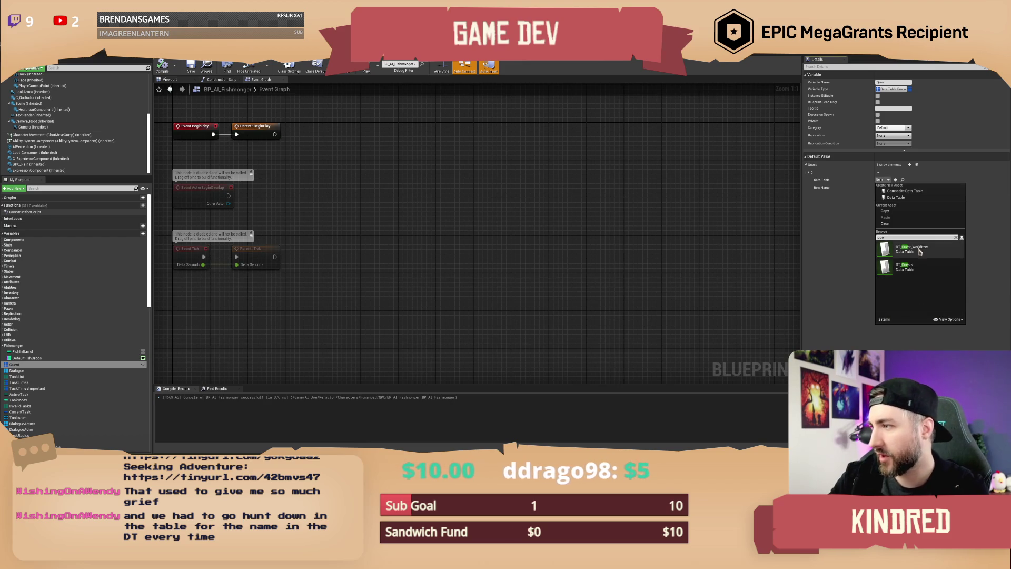
{"action": "left_click", "coordinate": [912, 267]}
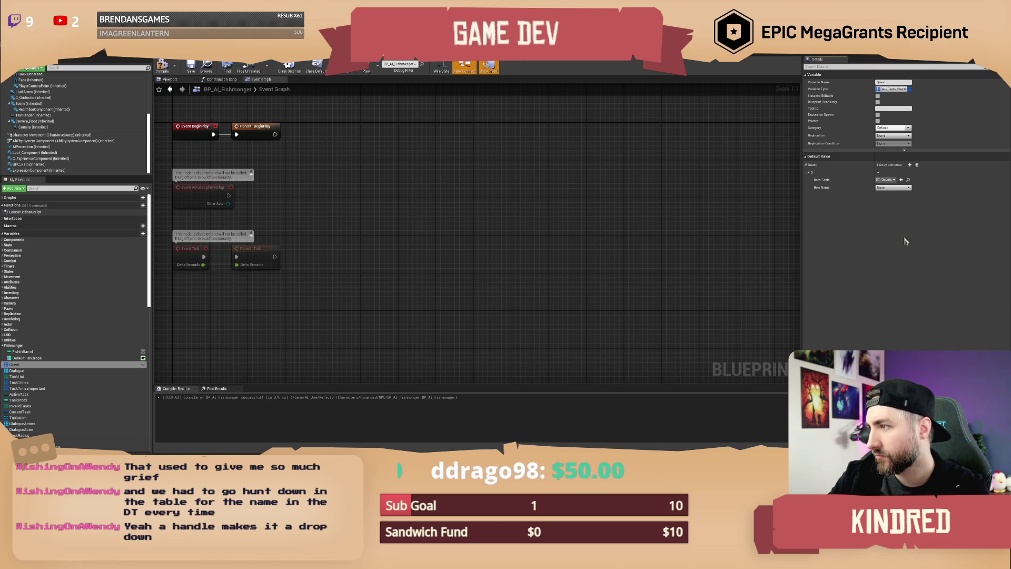
- Pick a quest row from DT_Quests as the Quest element's Row Name
{"action": "left_click", "coordinate": [893, 187]}
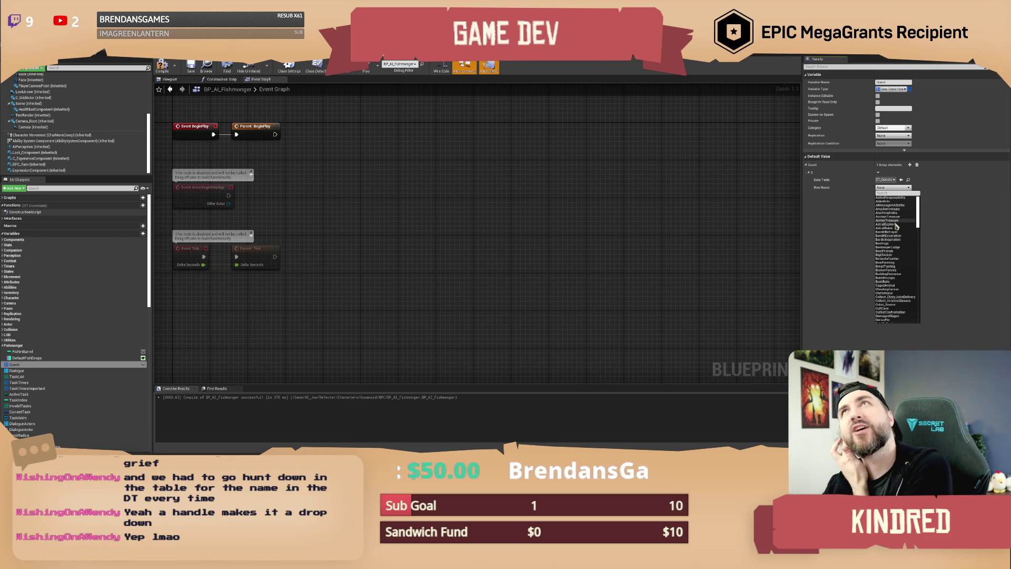
{"action": "left_click", "coordinate": [898, 251]}
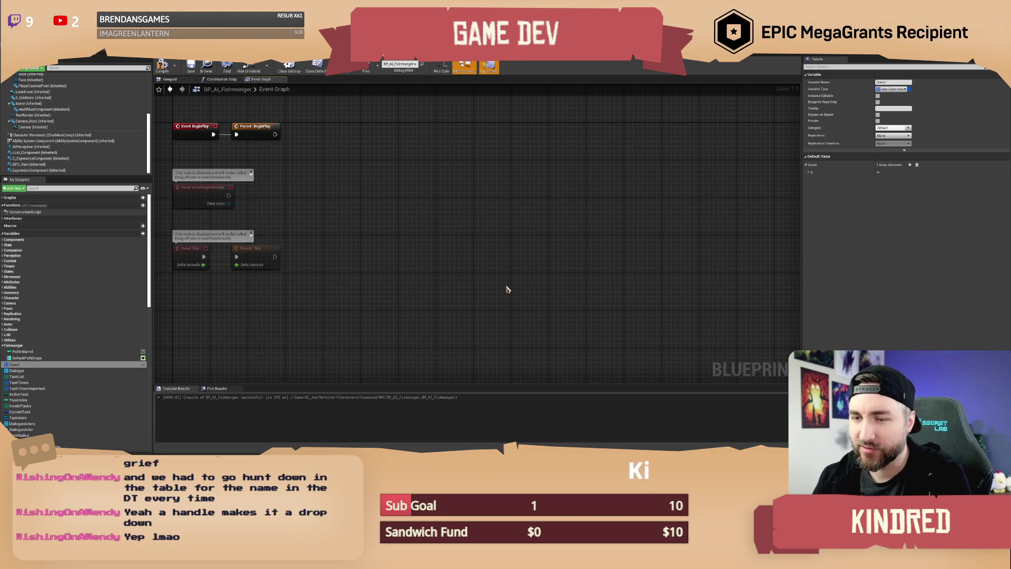
{"action": "left_click_drag", "start_coordinate": [506, 287], "coordinate": [501, 276]}
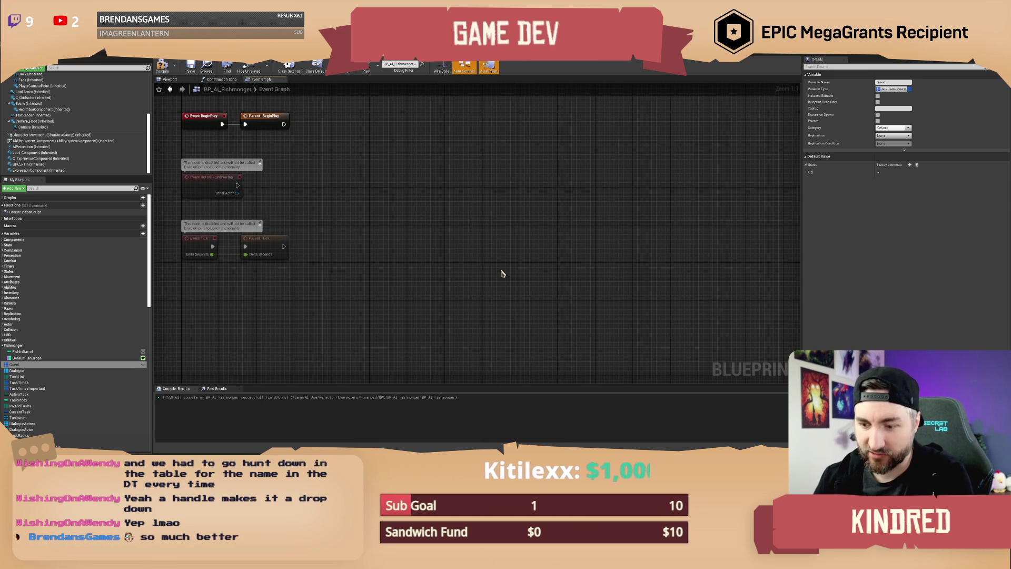
{"action": "left_click_drag", "start_coordinate": [472, 245], "coordinate": [487, 263]}
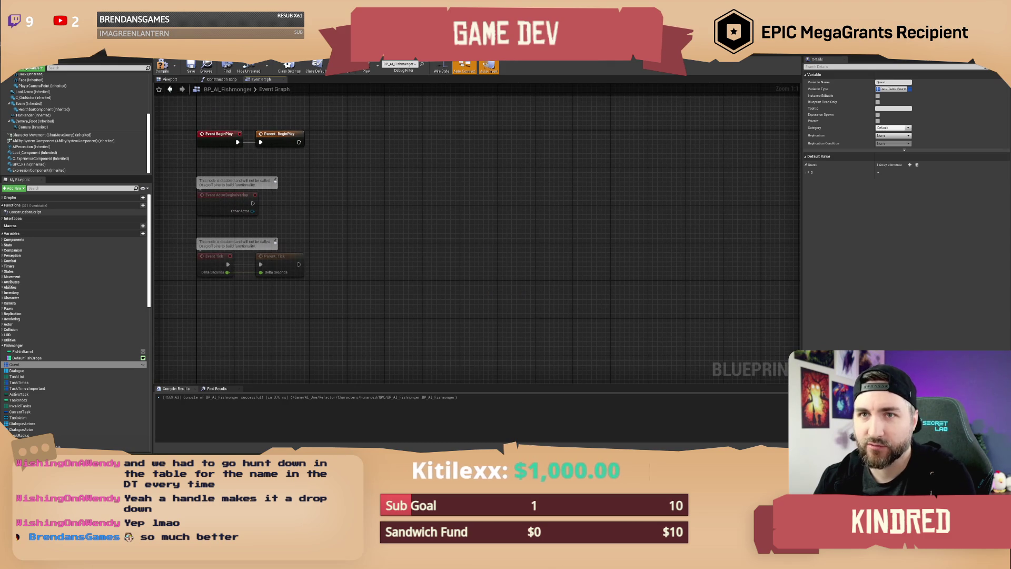
{"action": "left_click_drag", "start_coordinate": [384, 223], "coordinate": [385, 225]}
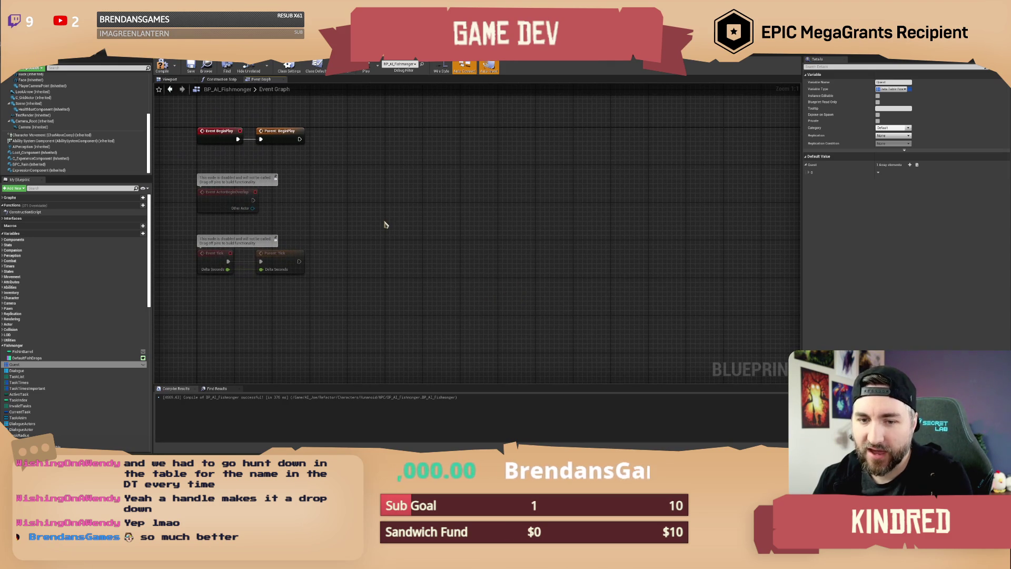
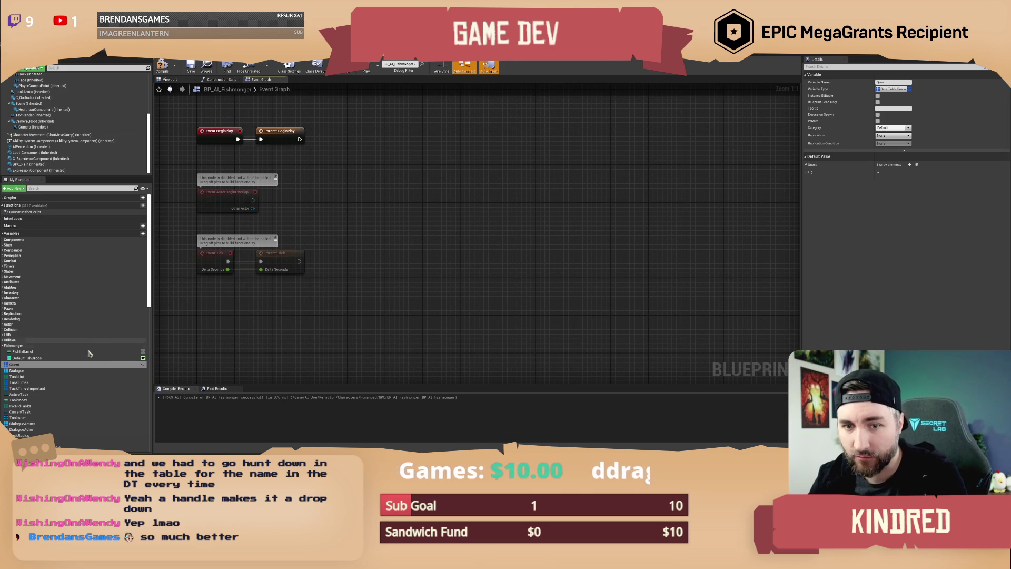
- After checking DefaultFishDrops, delete the Quest variable and compile BP_AI_Fishmonger
{"action": "left_click", "coordinate": [73, 359]}
{"action": "left_click", "coordinate": [357, 322]}
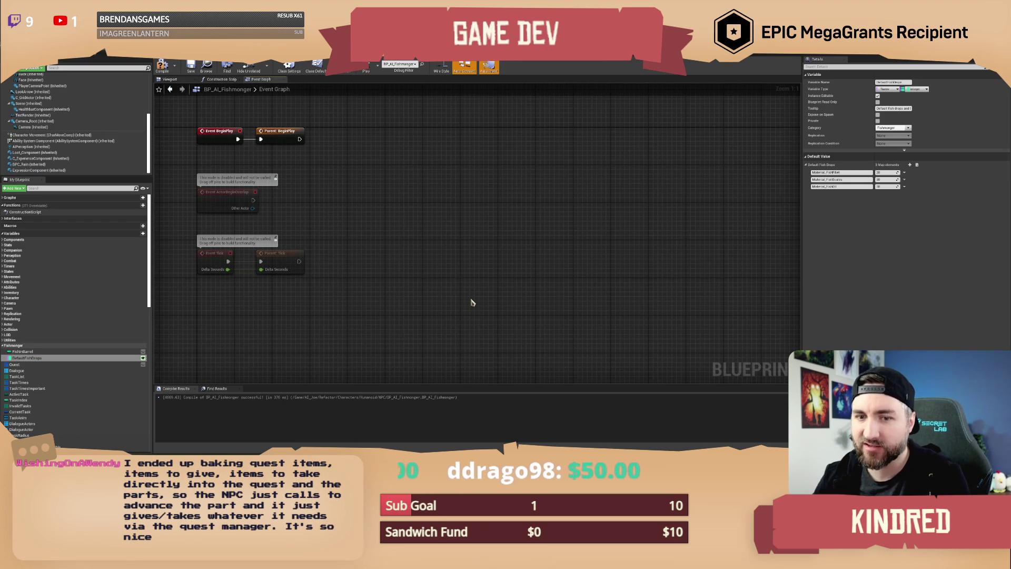
{"action": "left_click_drag", "start_coordinate": [448, 256], "coordinate": [450, 271]}
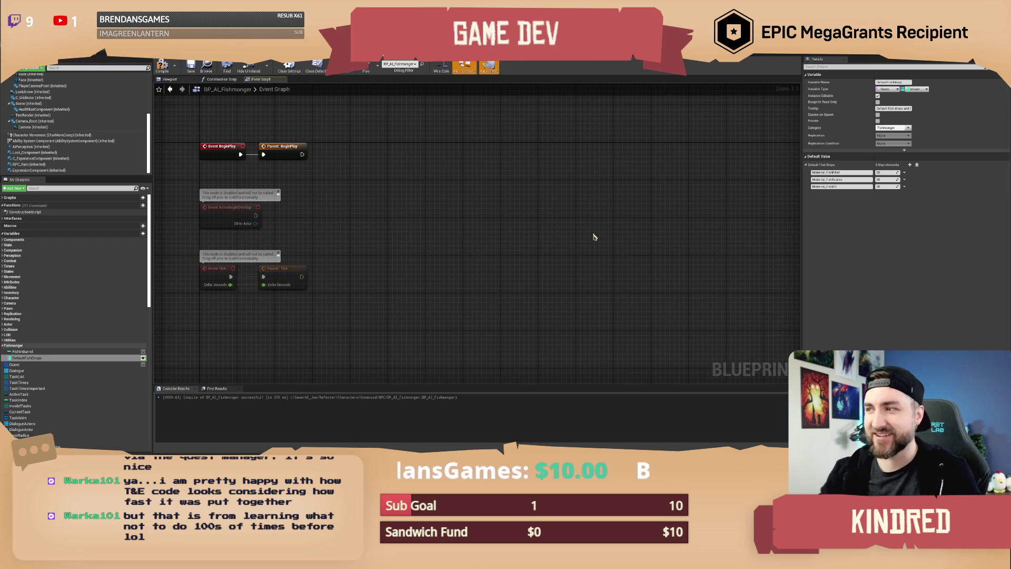
{"action": "left_click_drag", "start_coordinate": [476, 208], "coordinate": [484, 213]}
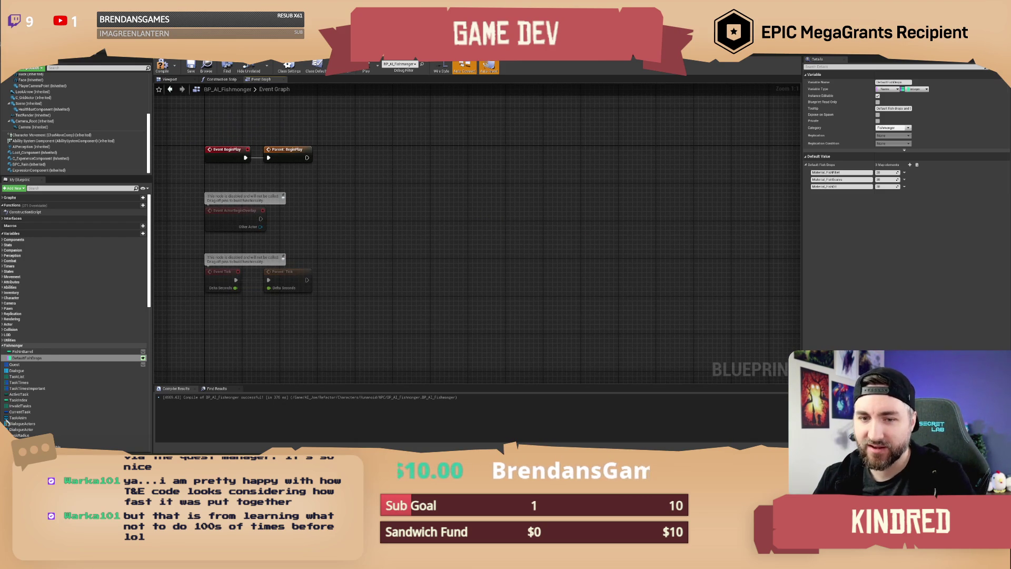
{"action": "left_click", "coordinate": [33, 367]}
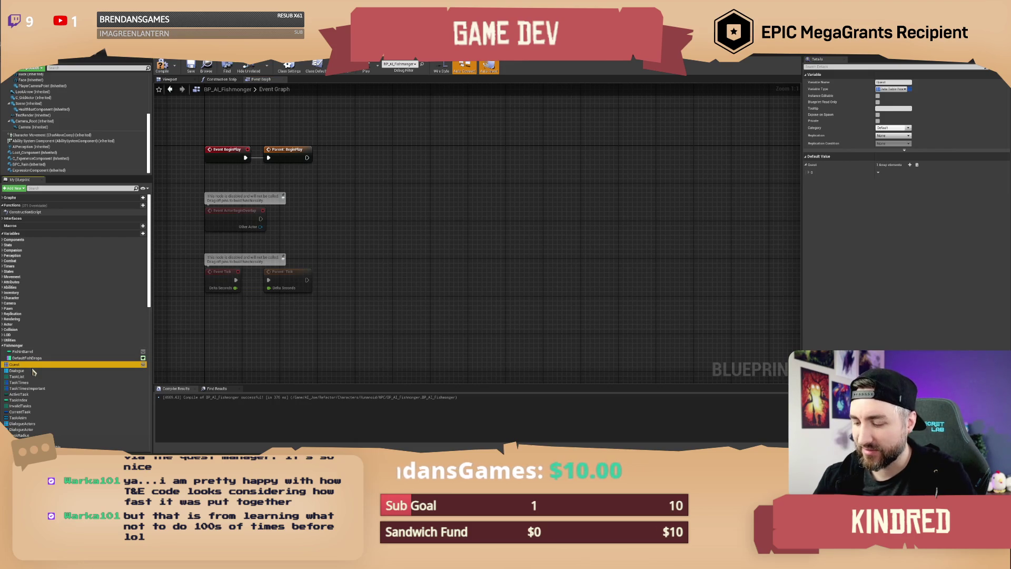
{"action": "key", "text": "Delete"}
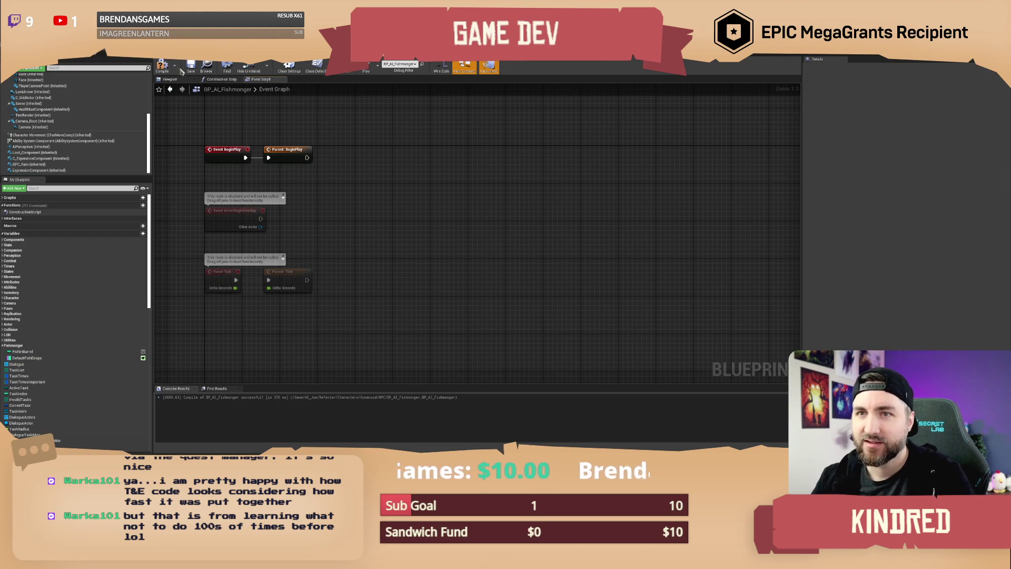
{"action": "left_click", "coordinate": [162, 65]}
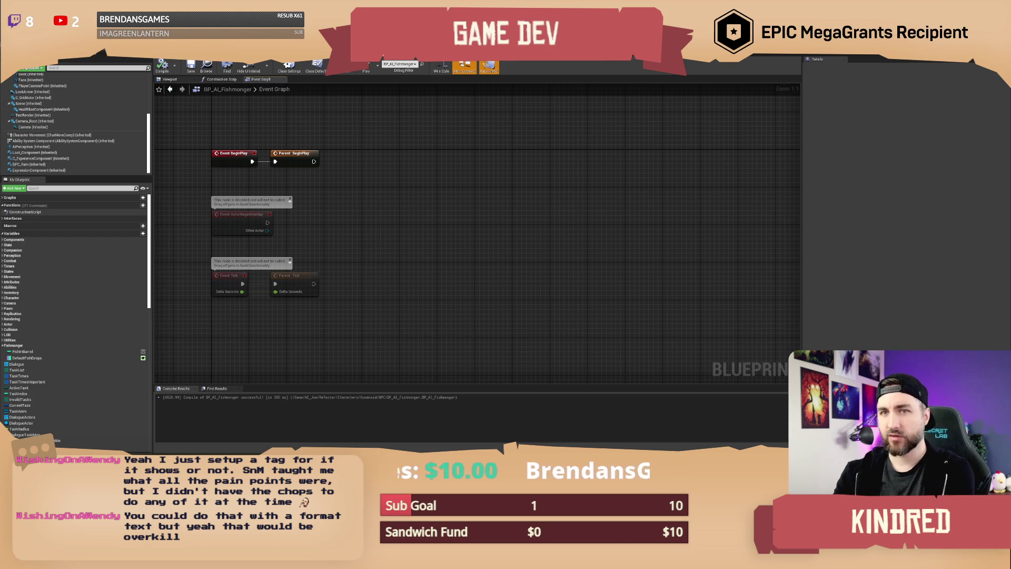
- Leave the blueprint editor for the level viewport showing the Fishing Tourney stall
{"action": "key", "text": "alt+Tab"}
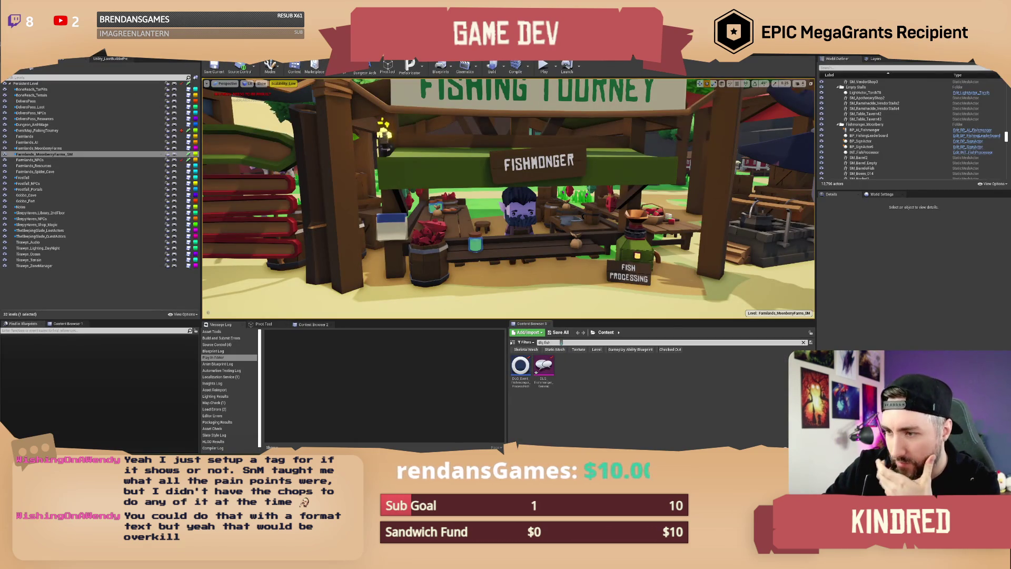
- Change the Content Browser search to 'dialog' and open the DialogueReply widget
{"action": "key", "text": "BackSpace"}
{"action": "key", "text": "BackSpace"}
{"action": "key", "text": "BackSpace"}
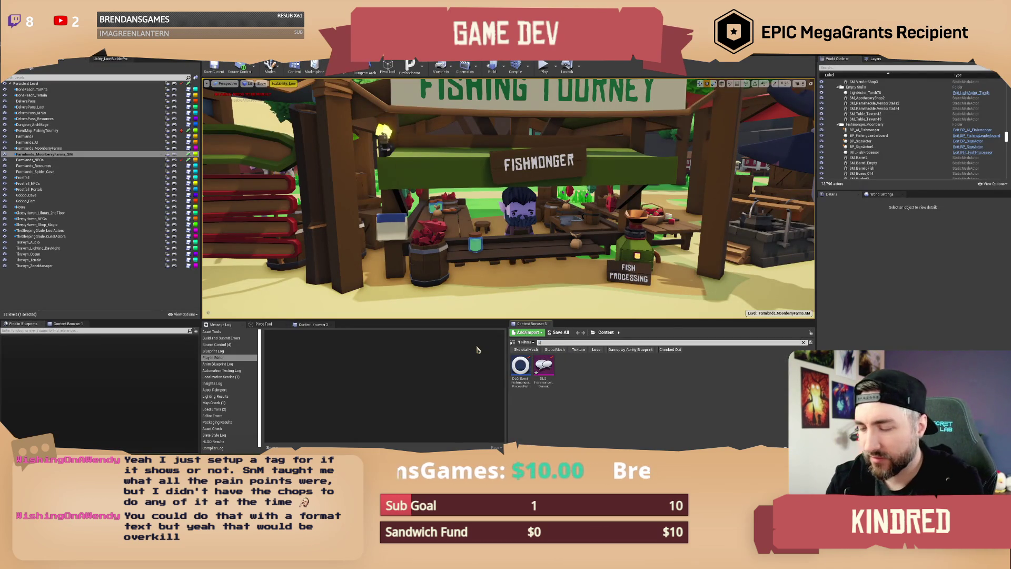
{"action": "type", "text": "ialog"}
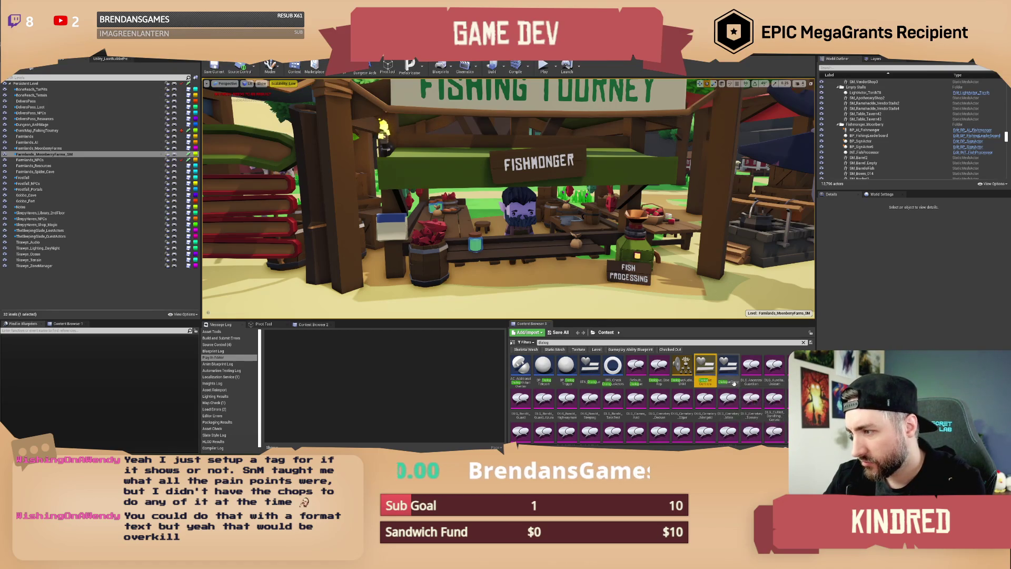
{"action": "mouse_move", "coordinate": [729, 375]}
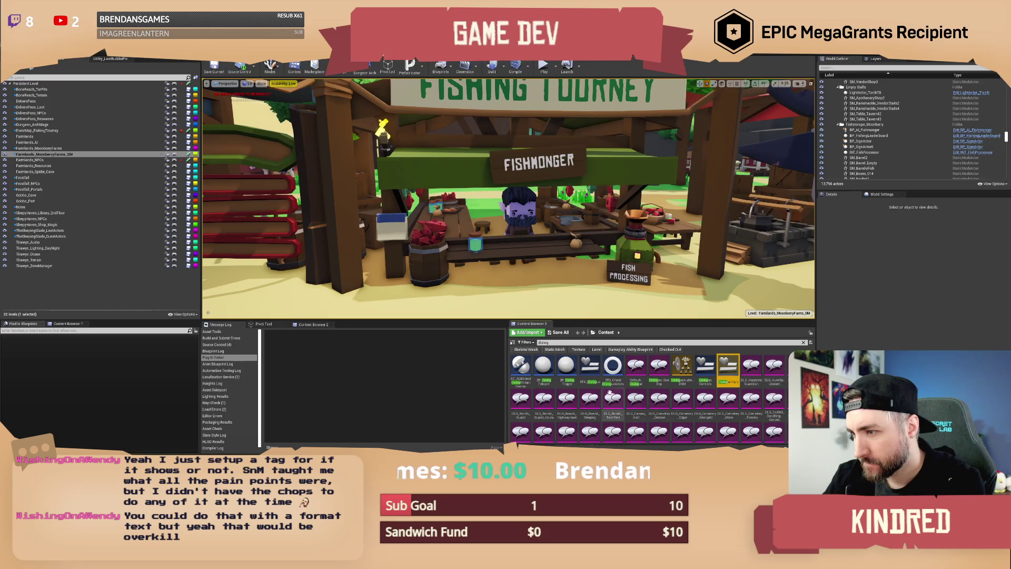
{"action": "left_click", "coordinate": [590, 369]}
{"action": "left_click", "coordinate": [725, 375]}
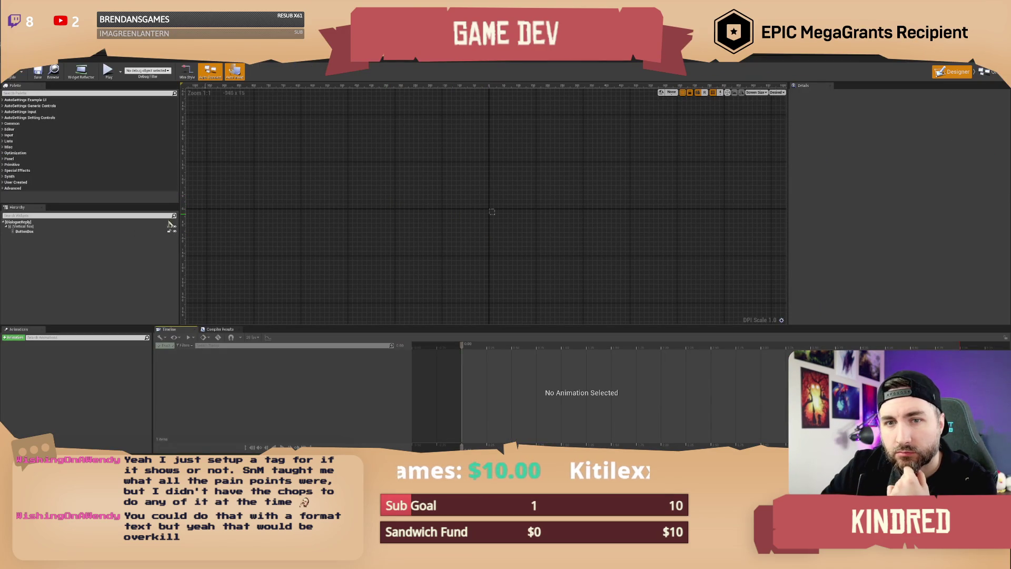
- Switch DialogueReply to its Graph view and zoom around the event graph
{"action": "left_click", "coordinate": [989, 75]}
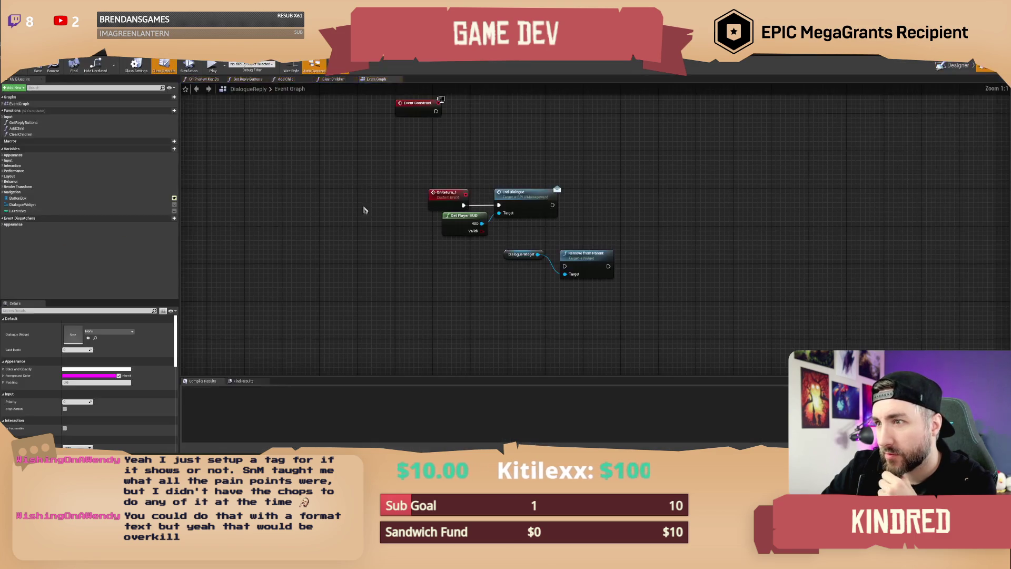
{"action": "scroll", "coordinate": [456, 227], "scroll_direction": "down", "scroll_amount": 3}
{"action": "scroll", "coordinate": [444, 229], "scroll_direction": "up", "scroll_amount": 4}
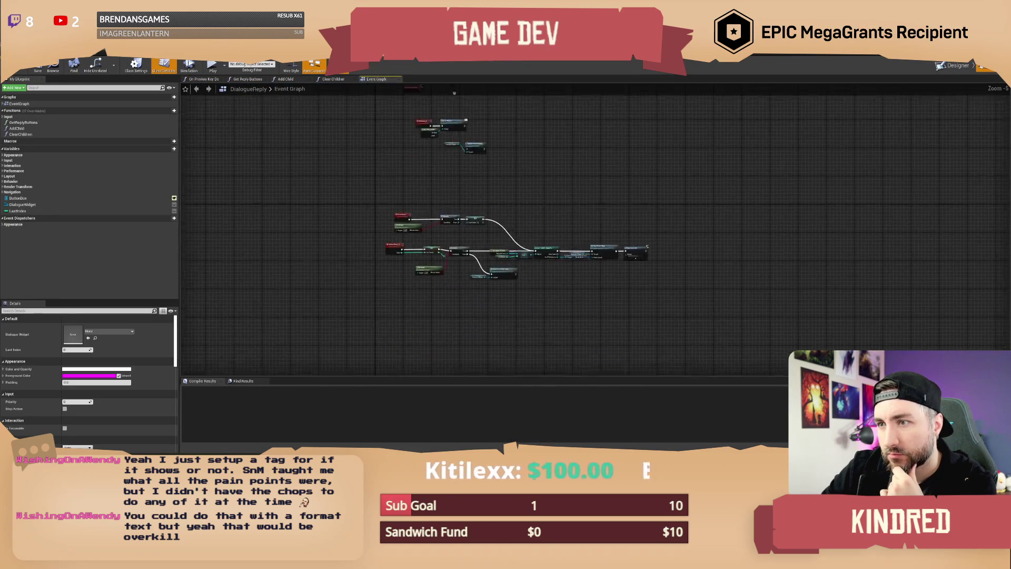
{"action": "scroll", "coordinate": [587, 166], "scroll_direction": "up", "scroll_amount": 1}
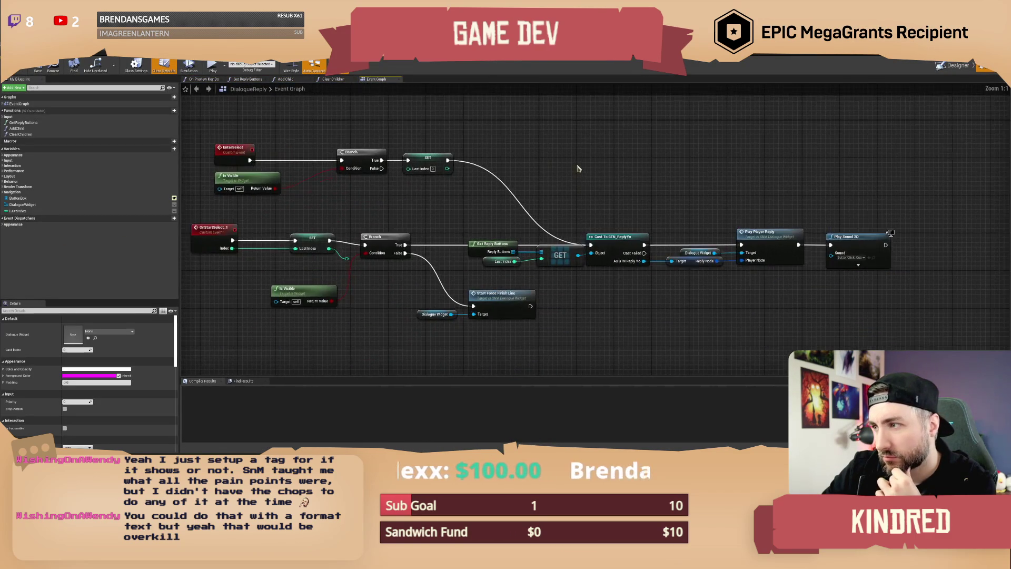
{"action": "scroll", "coordinate": [585, 164], "scroll_direction": "up", "scroll_amount": 1}
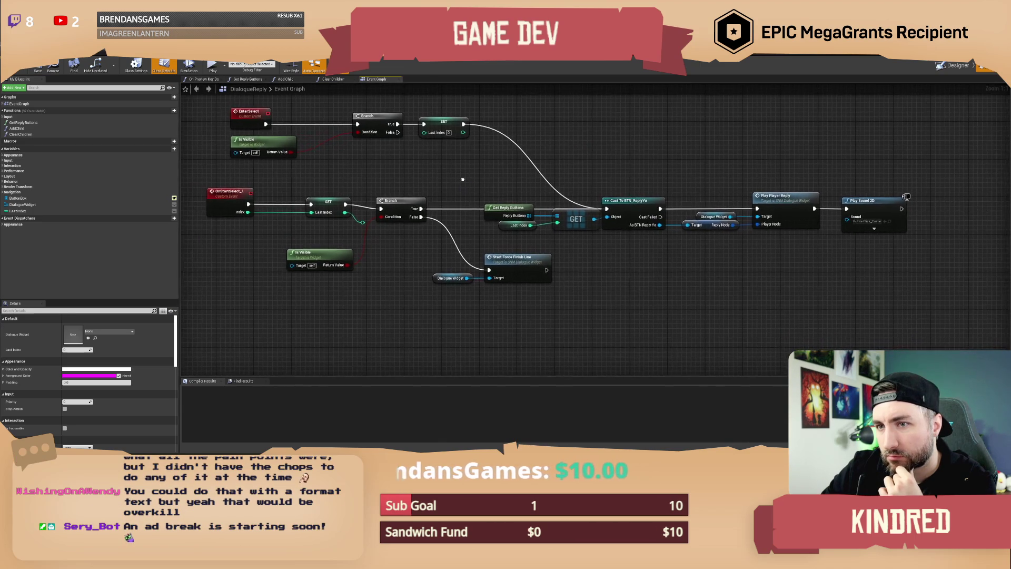
{"action": "scroll", "coordinate": [477, 194], "scroll_direction": "down", "scroll_amount": 8}
{"action": "scroll", "coordinate": [477, 195], "scroll_direction": "down", "scroll_amount": 1}
{"action": "scroll", "coordinate": [506, 237], "scroll_direction": "up", "scroll_amount": 2}
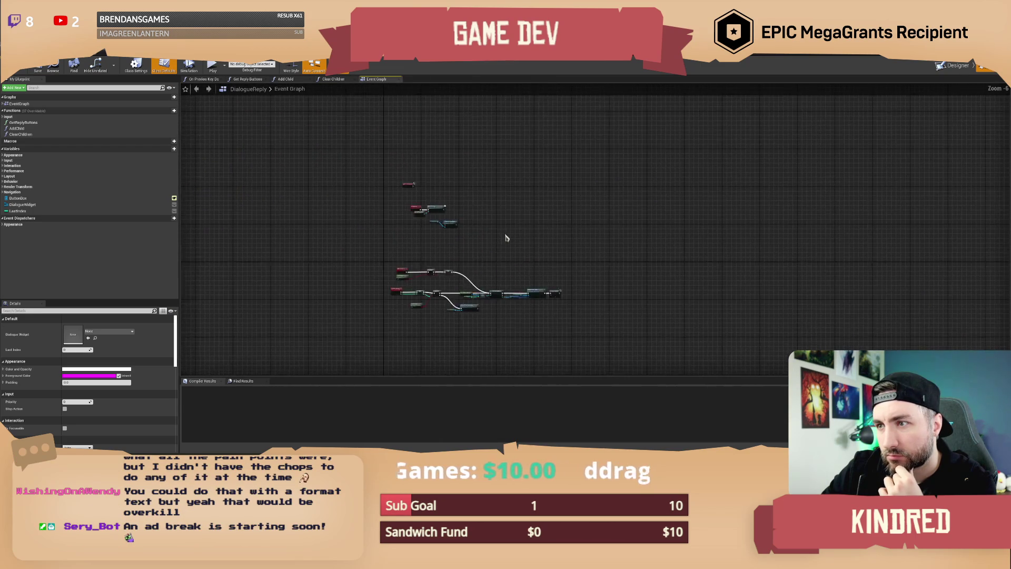
{"action": "scroll", "coordinate": [499, 214], "scroll_direction": "up", "scroll_amount": 4}
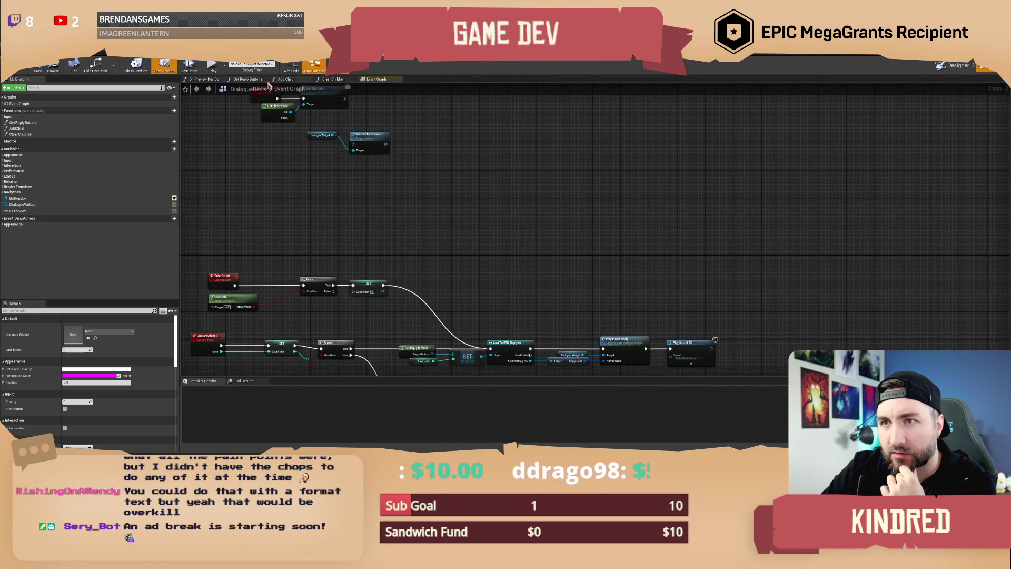
- Browse the Get Reply Buttons, Add Child and Clear Children graphs, then open BTN_Dialogue
{"action": "left_click", "coordinate": [247, 80]}
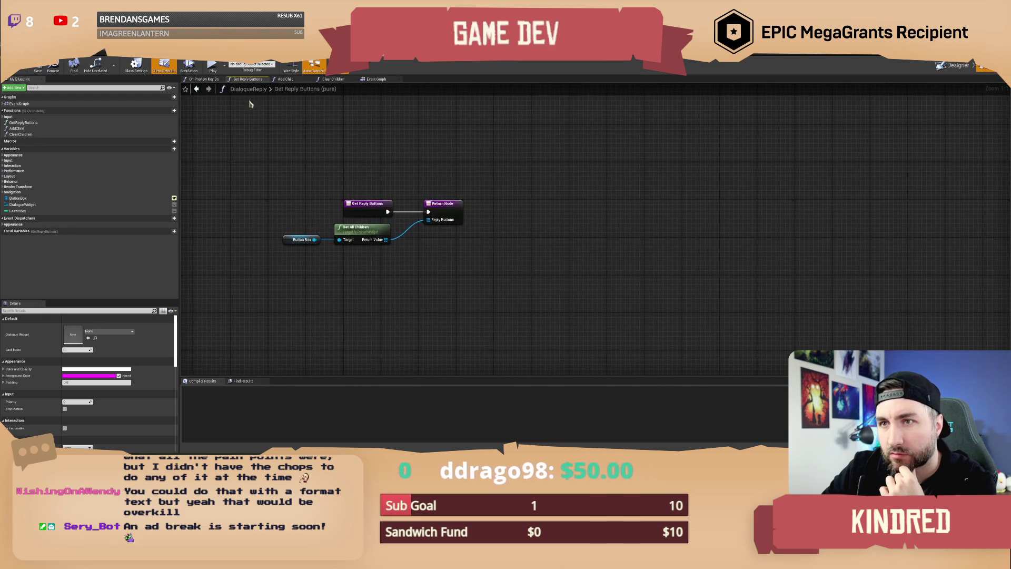
{"action": "left_click", "coordinate": [209, 80]}
{"action": "left_click", "coordinate": [287, 79]}
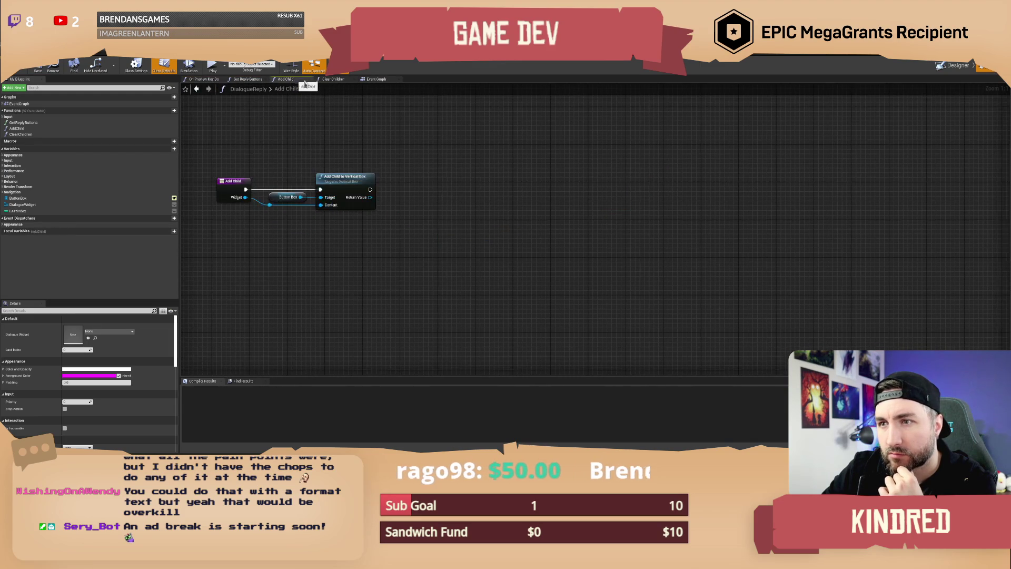
{"action": "left_click", "coordinate": [333, 79]}
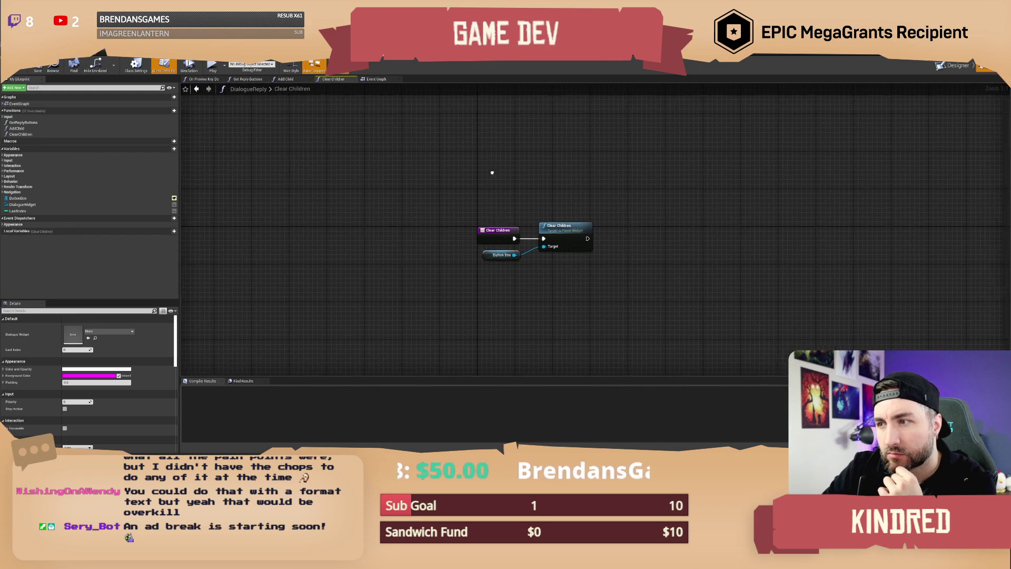
{"action": "left_click", "coordinate": [382, 80]}
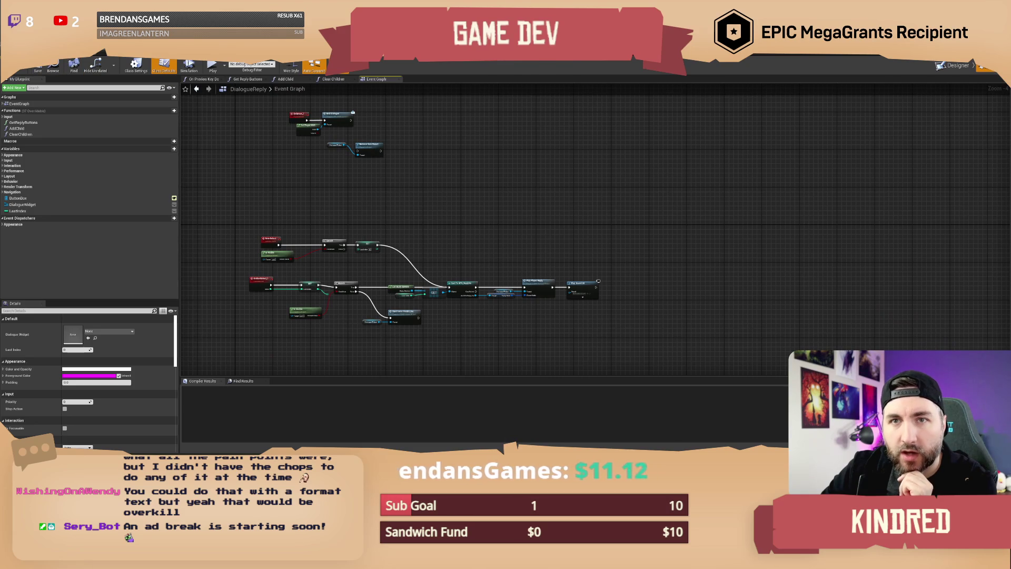
{"action": "left_click", "coordinate": [39, 58]}
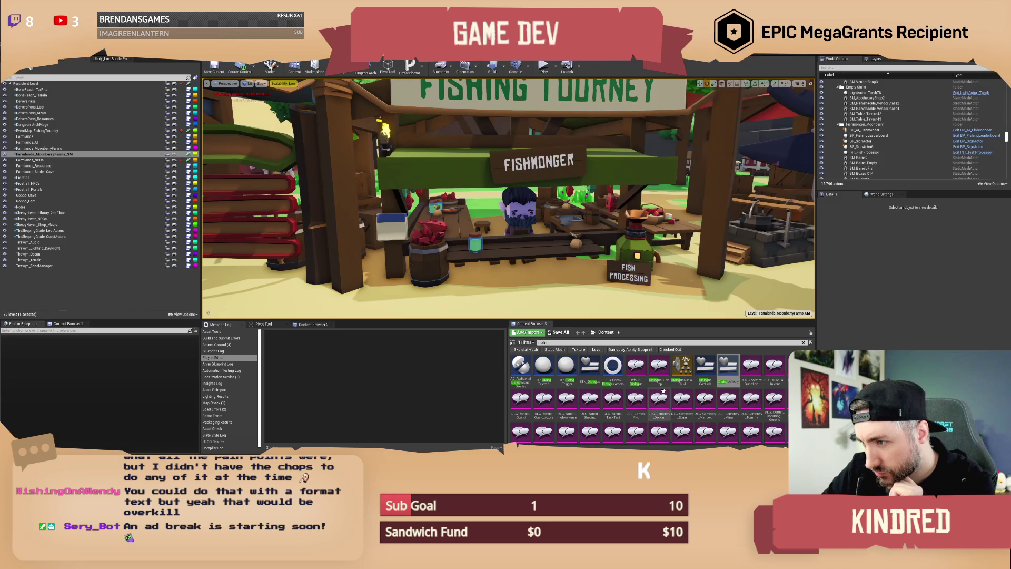
{"action": "double_click", "coordinate": [591, 366]}
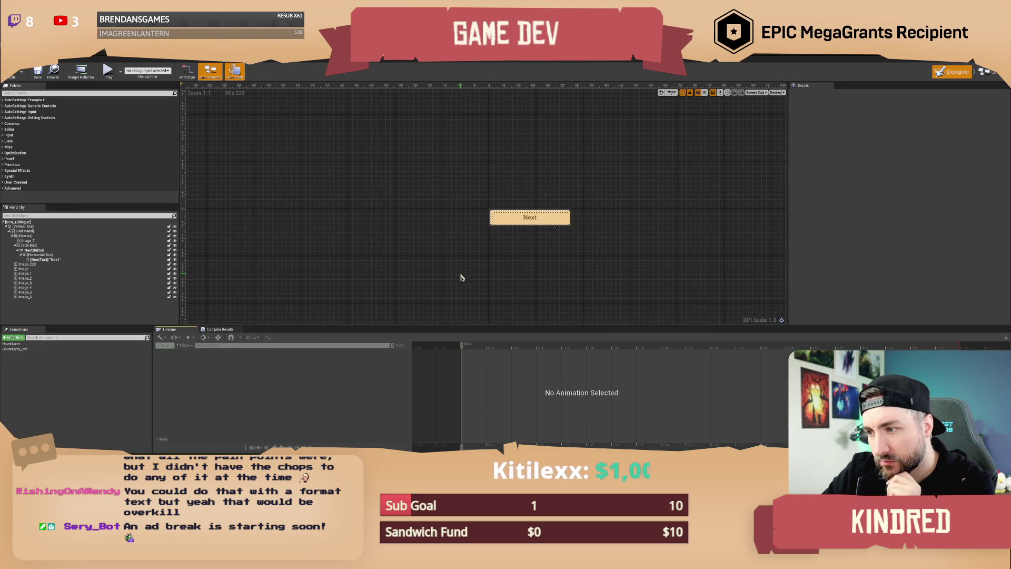
- Zoom around BTN_Dialogue's event graph, then return to the level editor
{"action": "left_click", "coordinate": [984, 72]}
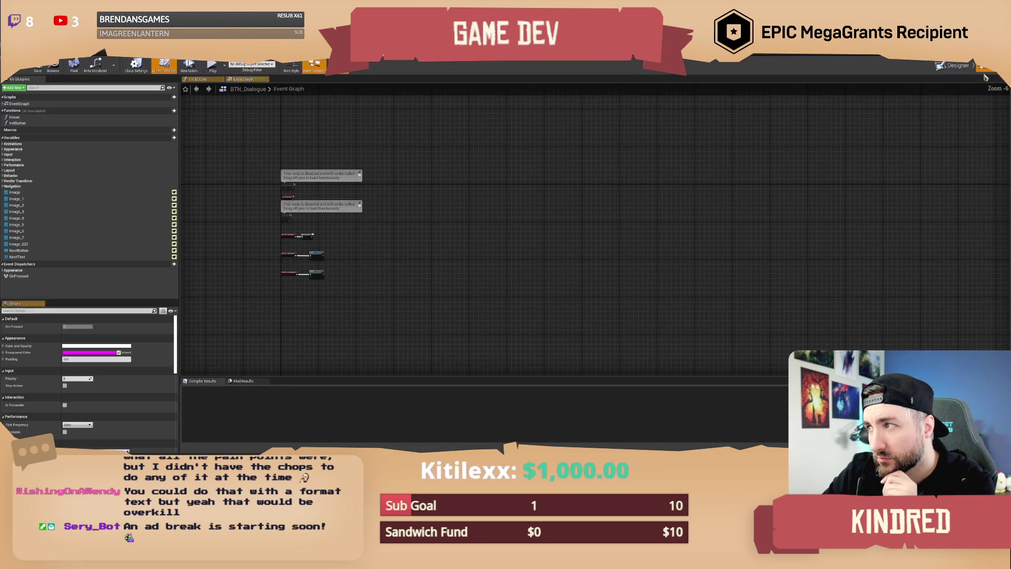
{"action": "scroll", "coordinate": [409, 177], "scroll_direction": "up", "scroll_amount": 5}
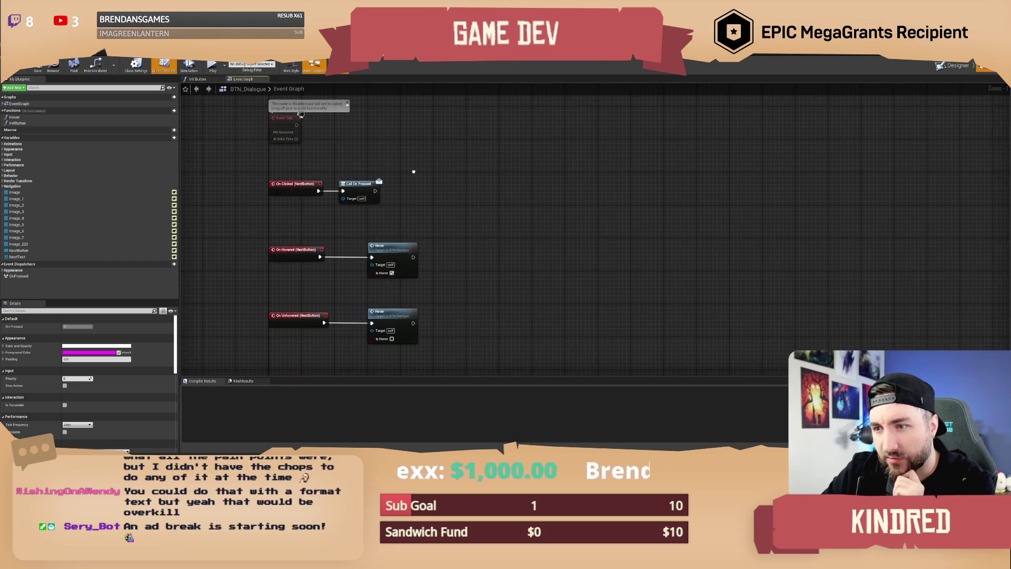
{"action": "scroll", "coordinate": [414, 183], "scroll_direction": "down", "scroll_amount": 3}
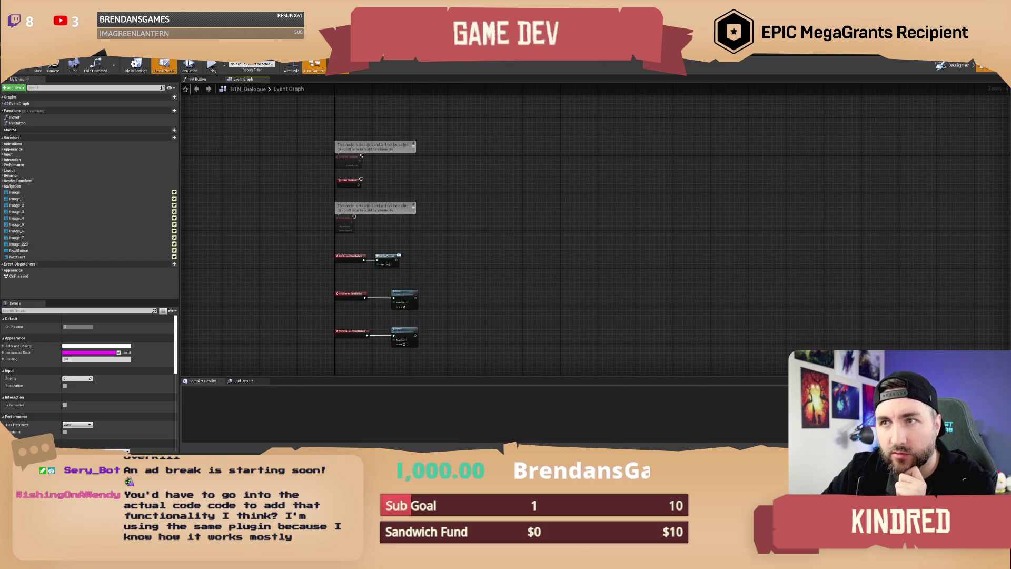
{"action": "scroll", "coordinate": [376, 243], "scroll_direction": "up", "scroll_amount": 3}
{"action": "key", "text": "alt+Tab"}
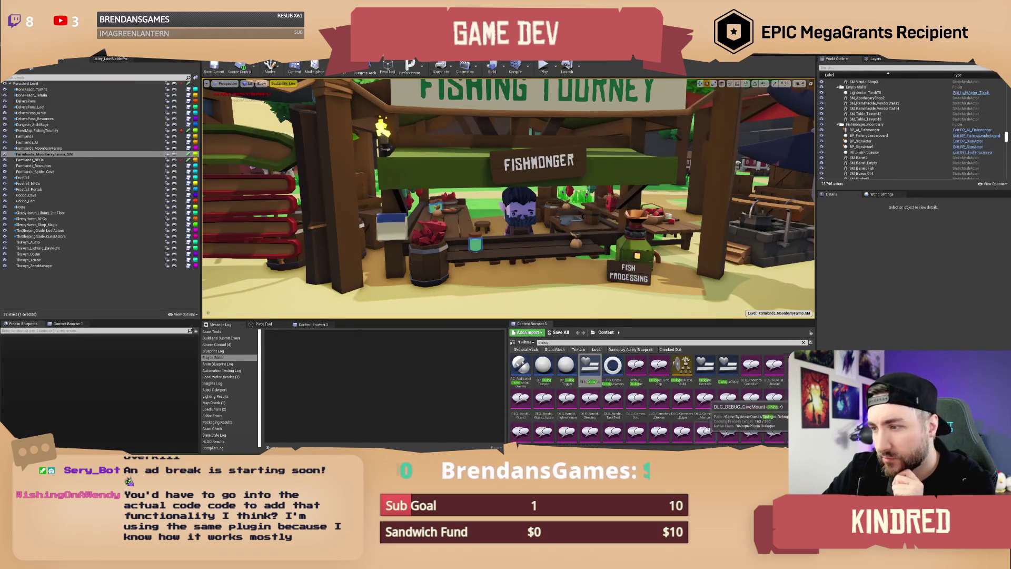
- Narrow the asset search to 'dialog a' and open SNM_DialogueWidget
{"action": "scroll", "coordinate": [709, 415], "scroll_direction": "down", "scroll_amount": 5}
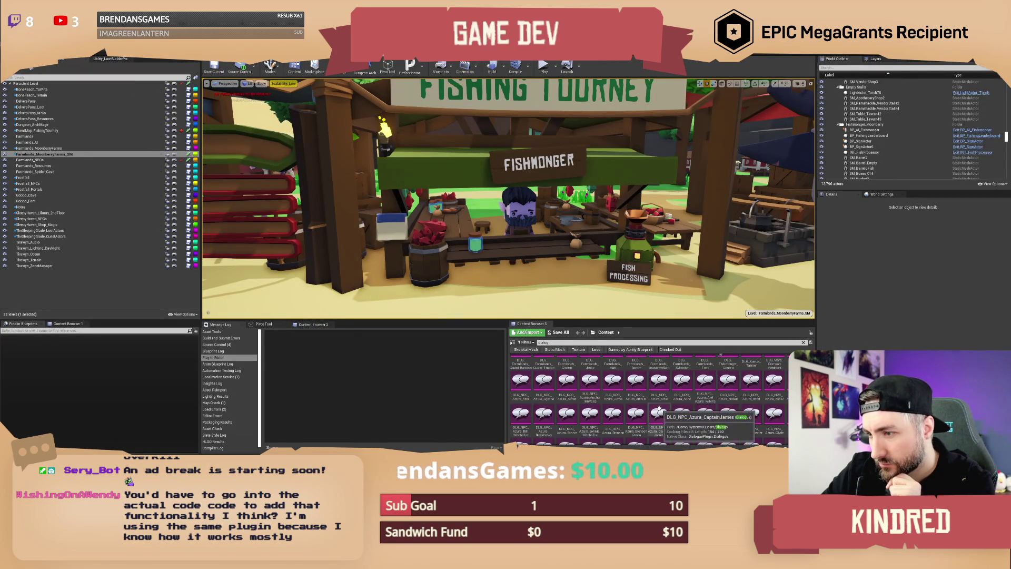
{"action": "scroll", "coordinate": [659, 408], "scroll_direction": "down", "scroll_amount": 5}
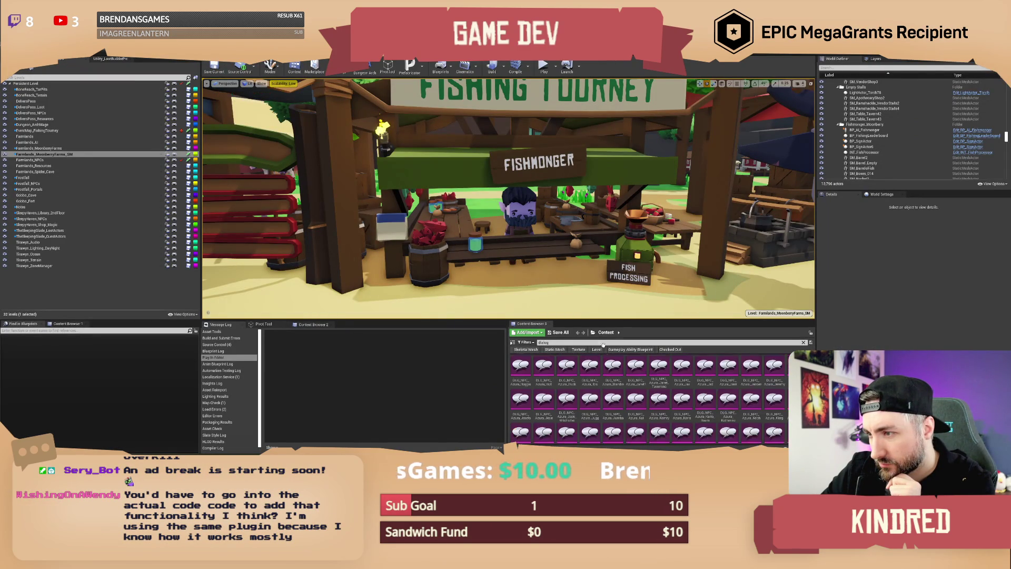
{"action": "type", "text": "a"}
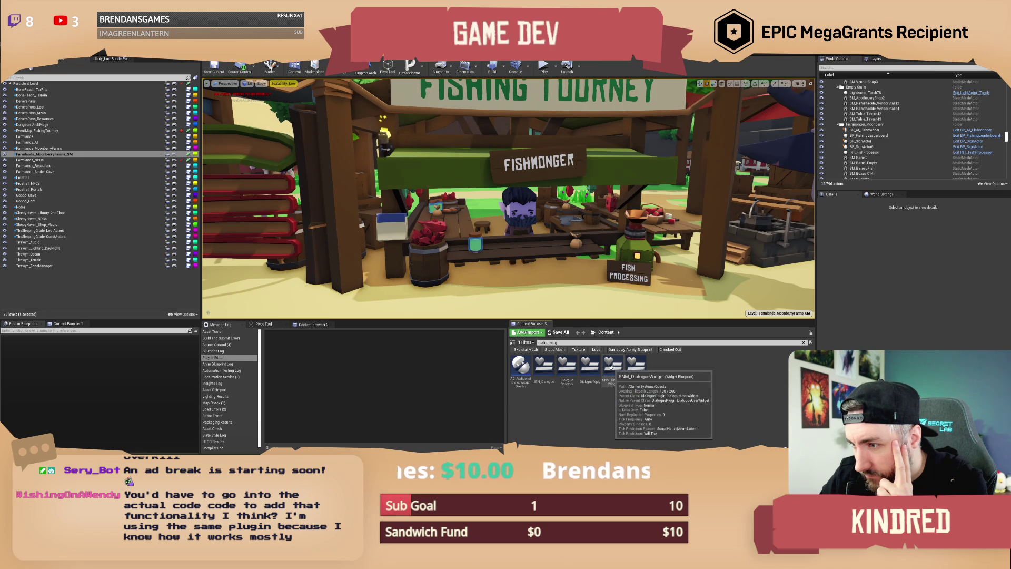
{"action": "double_click", "coordinate": [613, 372]}
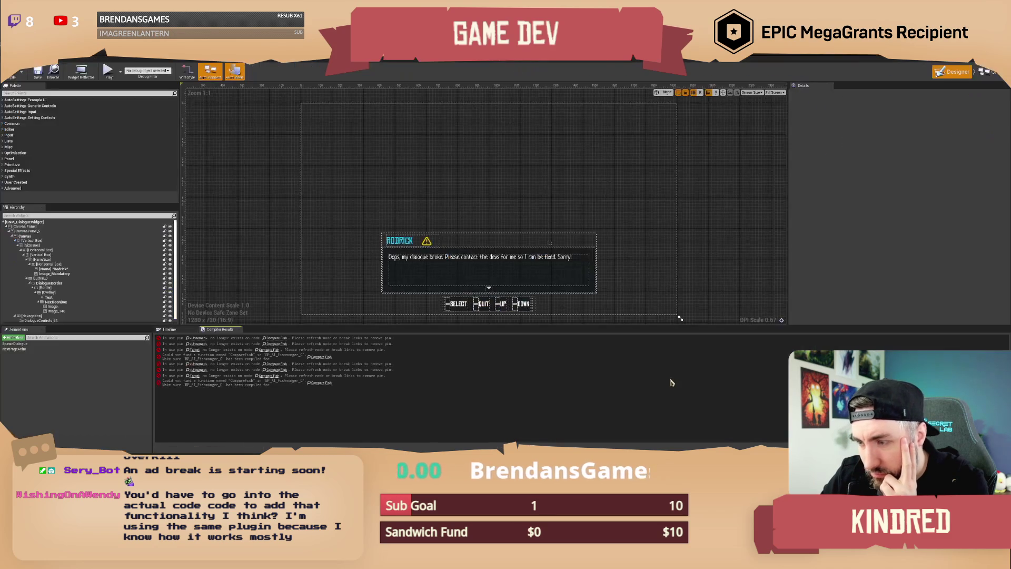
- Jump to the erroring Compare Fish node and inspect the Get_pname through Get_mimicgold functions
{"action": "left_click_drag", "start_coordinate": [638, 255], "coordinate": [603, 233]}
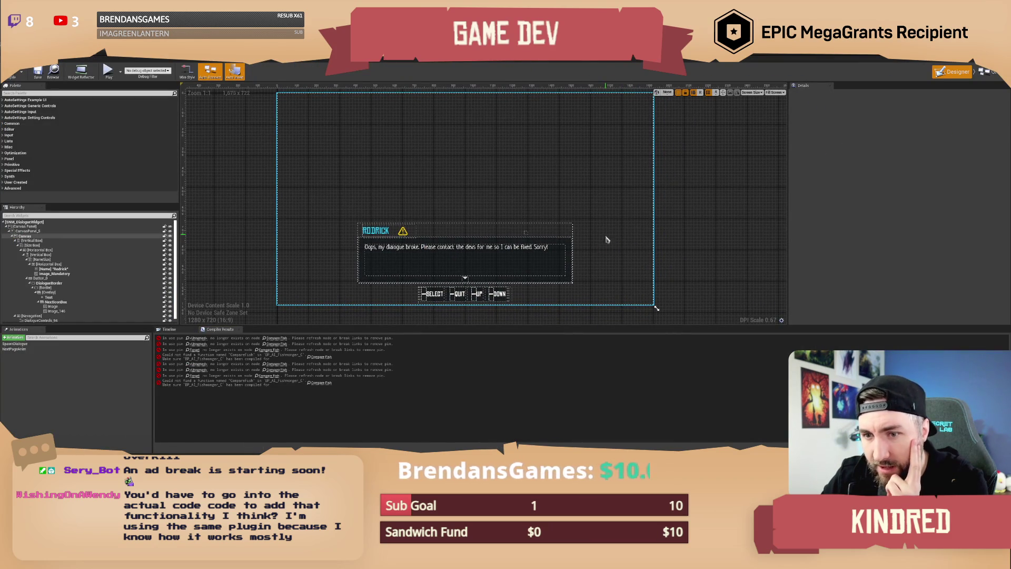
{"action": "left_click", "coordinate": [272, 340]}
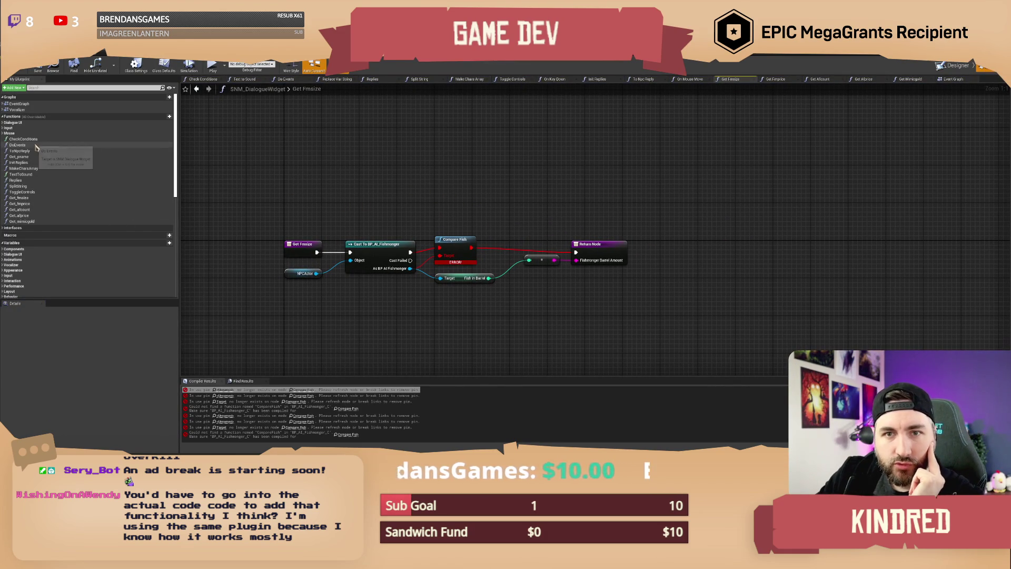
{"action": "left_click", "coordinate": [35, 157]}
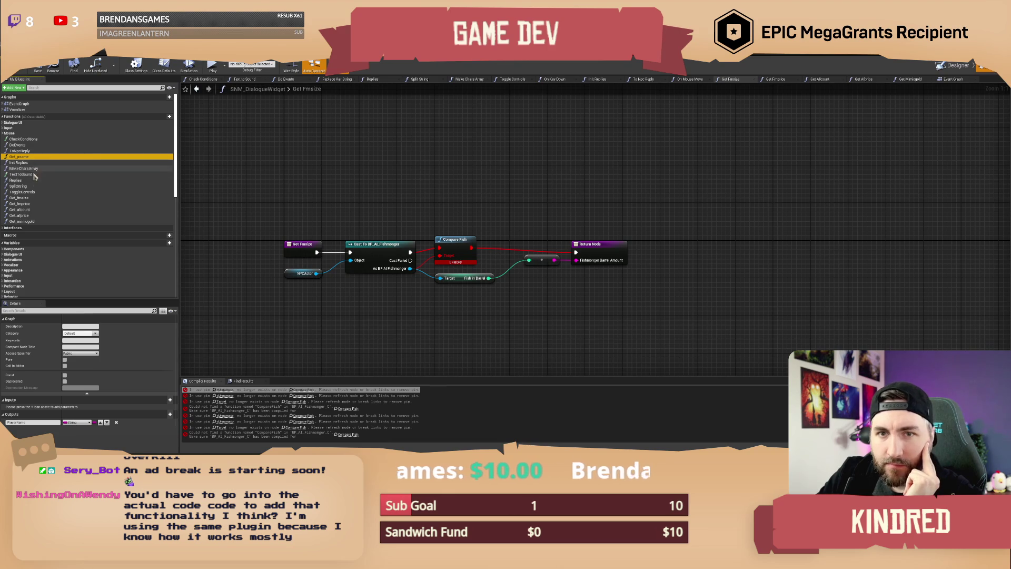
{"action": "left_click", "coordinate": [32, 197]}
{"action": "left_click", "coordinate": [31, 203]}
{"action": "left_click", "coordinate": [32, 209]}
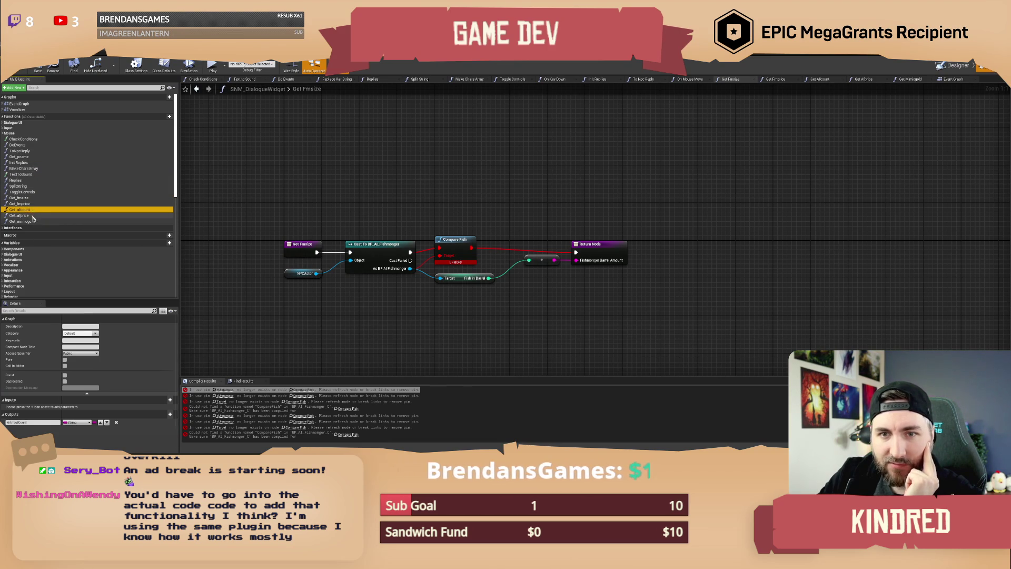
{"action": "left_click", "coordinate": [33, 215]}
{"action": "left_click", "coordinate": [37, 222]}
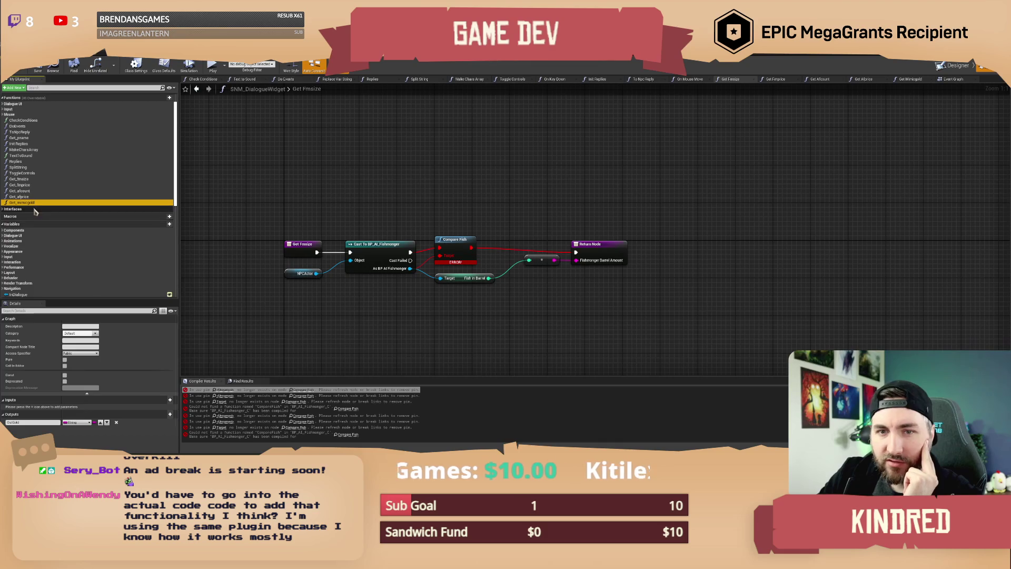
- Pan the Get Fmsize graph and select the Compare Fish and entry nodes
{"action": "left_click_drag", "start_coordinate": [388, 203], "coordinate": [401, 202]}
{"action": "left_click_drag", "start_coordinate": [561, 209], "coordinate": [616, 269]}
{"action": "left_click", "coordinate": [579, 219]}
{"action": "left_click_drag", "start_coordinate": [535, 199], "coordinate": [514, 198]}
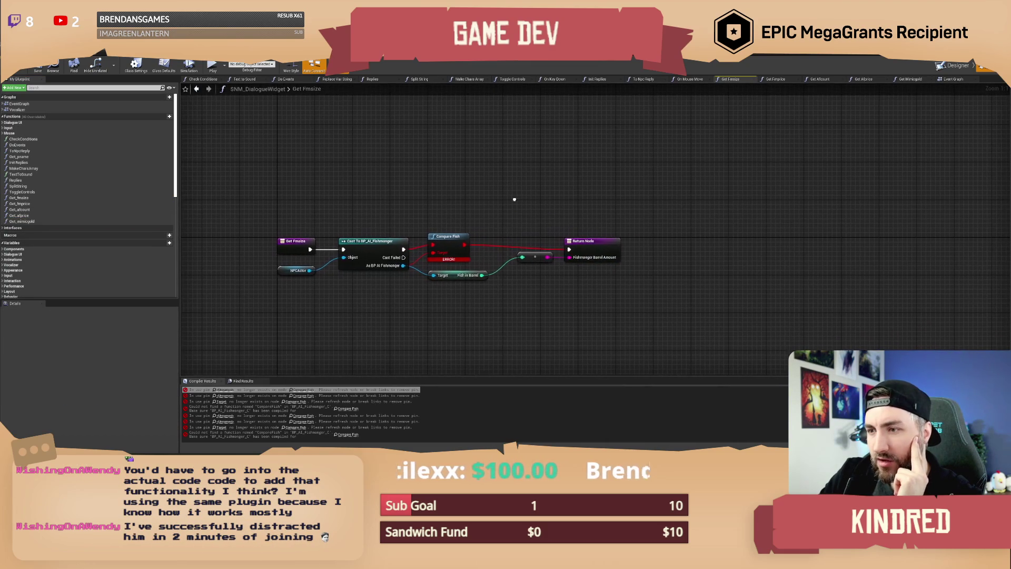
{"action": "left_click_drag", "start_coordinate": [444, 213], "coordinate": [463, 256]}
{"action": "mouse_move", "coordinate": [382, 219]}
{"action": "left_mouse_down"}
{"action": "mouse_move", "coordinate": [364, 216]}
{"action": "mouse_move", "coordinate": [374, 212]}
{"action": "left_mouse_up"}
{"action": "left_click", "coordinate": [286, 248]}
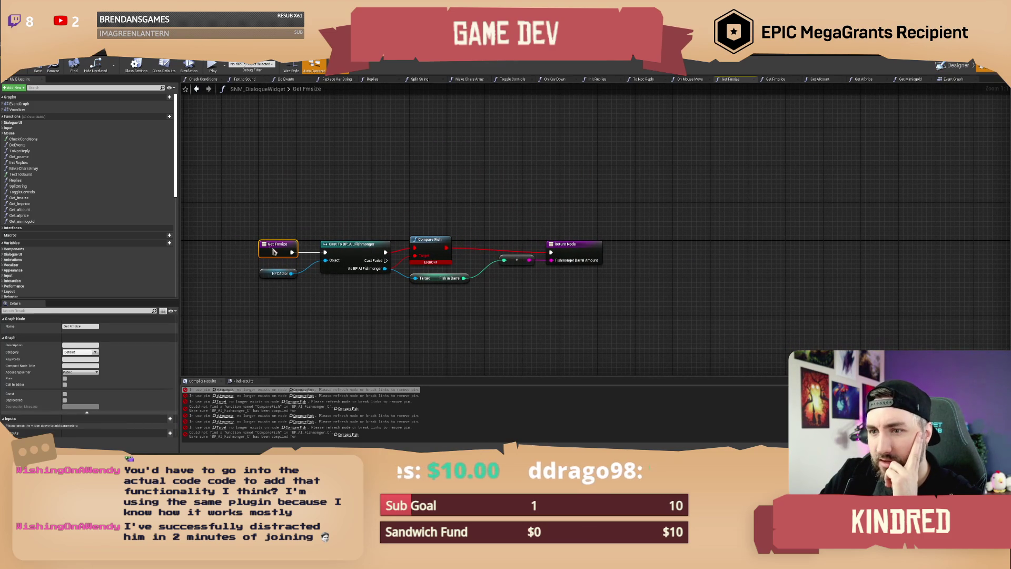
- Find every reference to Get Fmsize and recentre the graph on its nodes
{"action": "right_click", "coordinate": [272, 247]}
{"action": "left_click", "coordinate": [298, 309]}
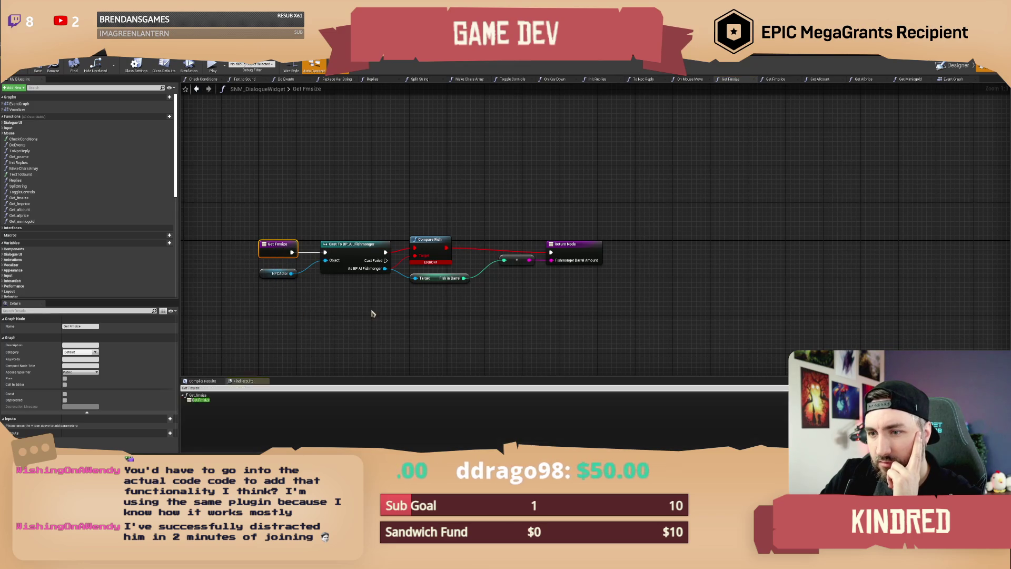
{"action": "left_click", "coordinate": [211, 401]}
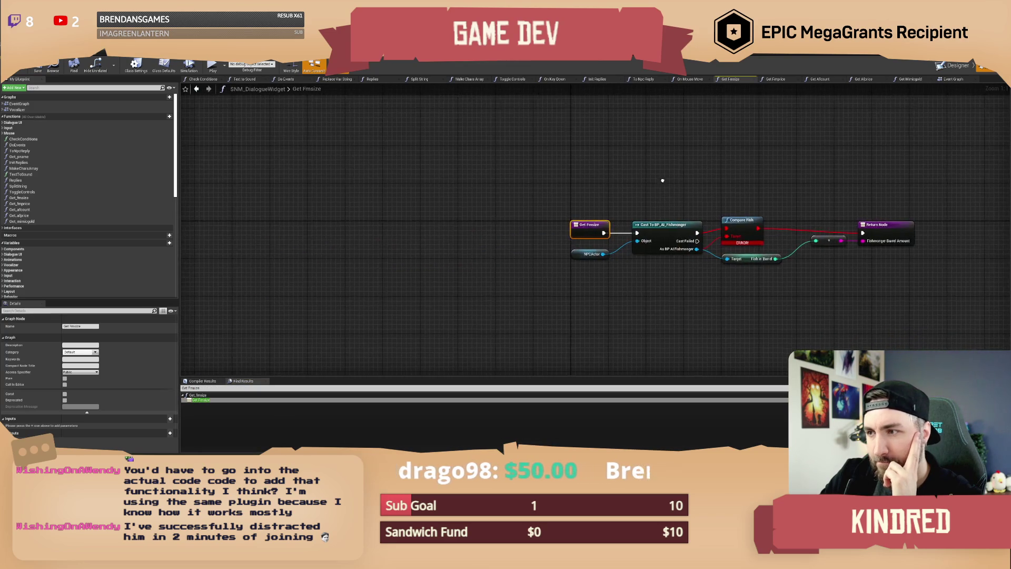
{"action": "left_click_drag", "start_coordinate": [661, 180], "coordinate": [405, 208]}
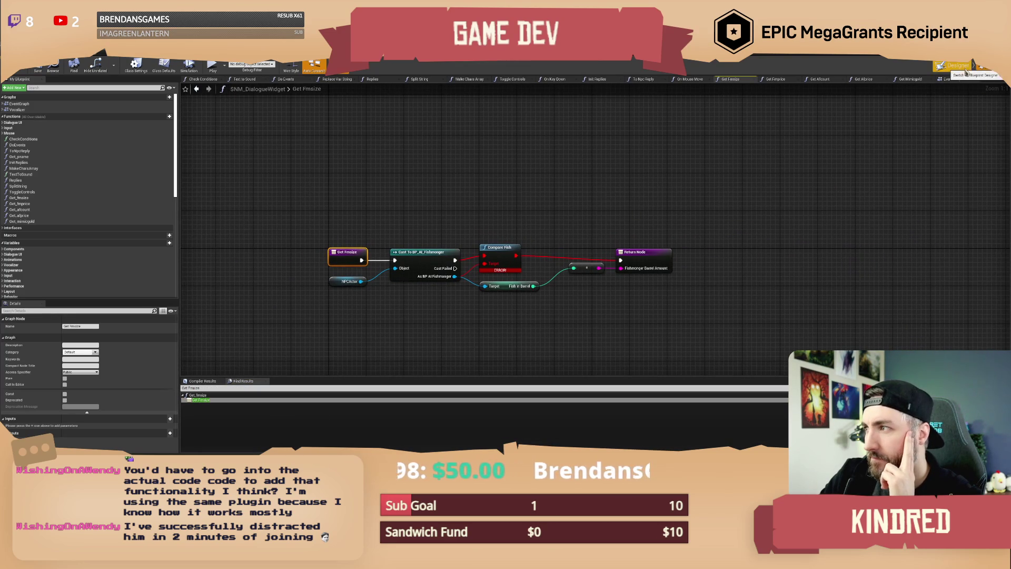
{"action": "left_click", "coordinate": [956, 66]}
{"action": "left_click", "coordinate": [985, 72]}
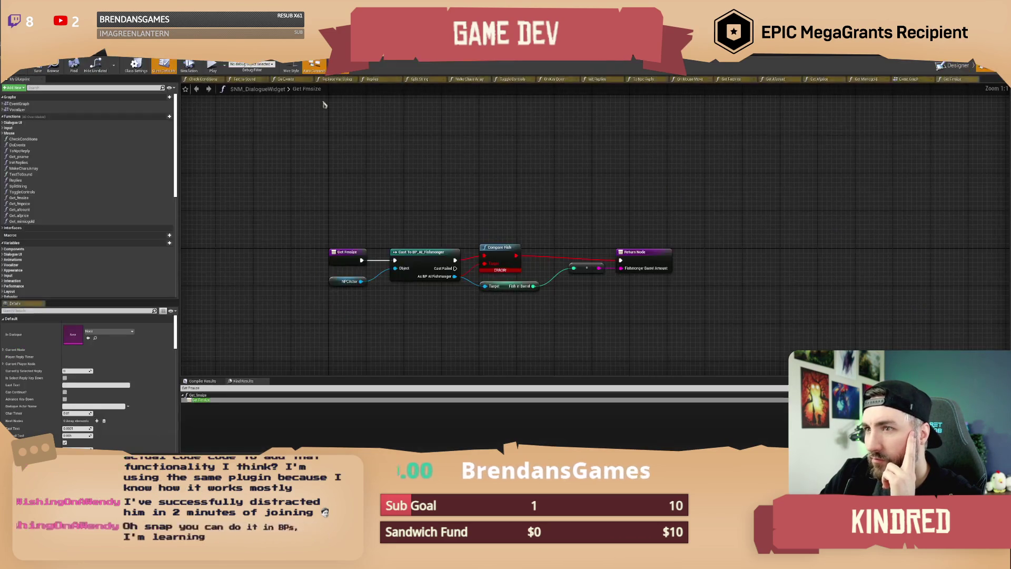
- View the Do Events graph, then pan across the Make Chars Array, Replace, Branch and SET nodes
{"action": "left_click", "coordinate": [295, 80]}
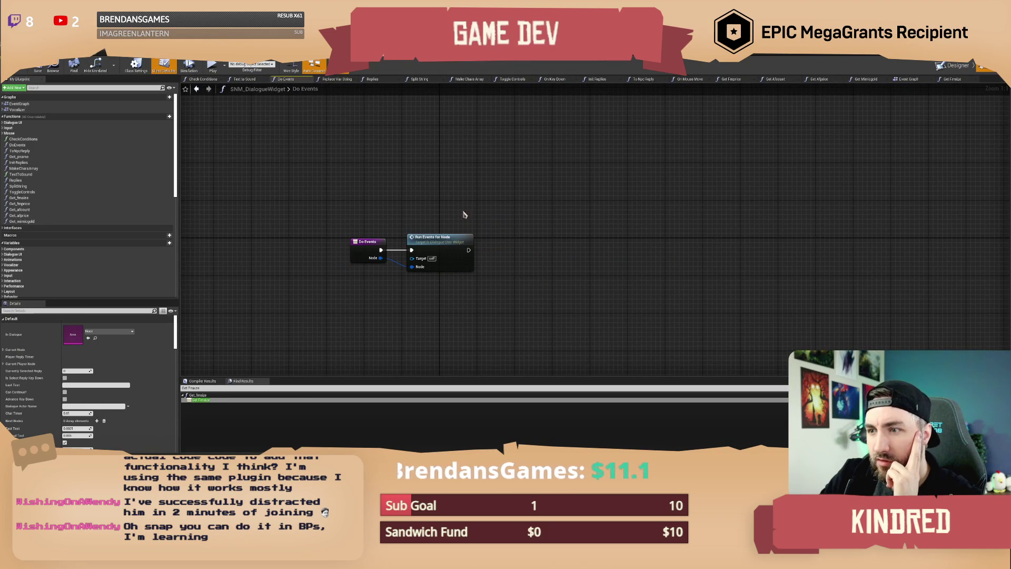
{"action": "left_click_drag", "start_coordinate": [435, 230], "coordinate": [385, 230]}
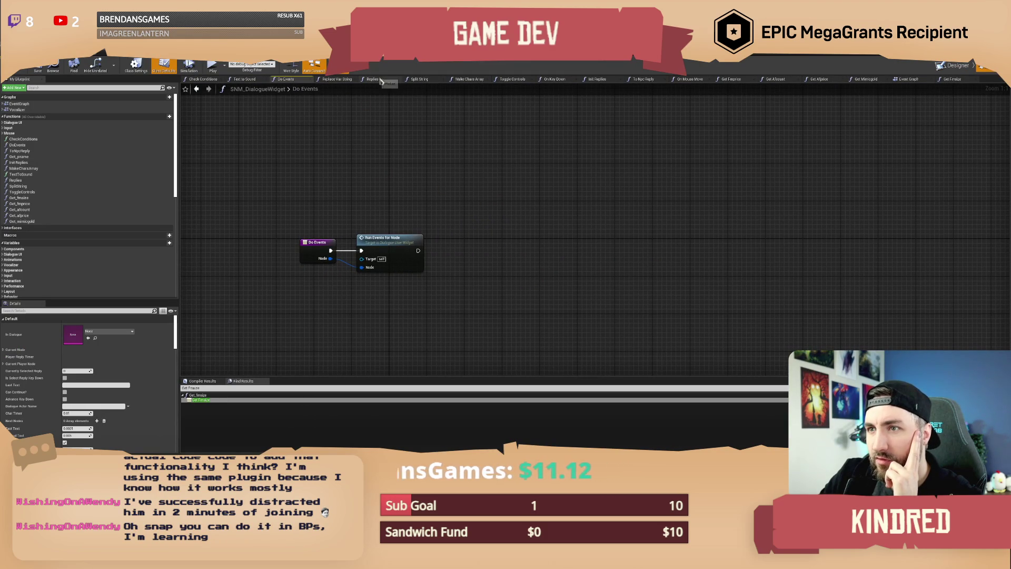
{"action": "left_click", "coordinate": [472, 80]}
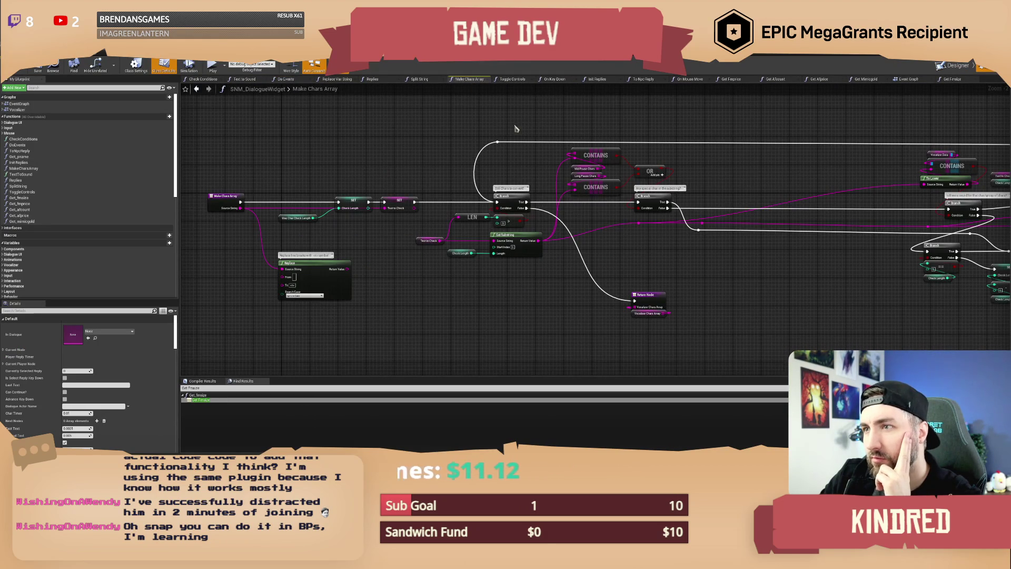
{"action": "left_click_drag", "start_coordinate": [344, 171], "coordinate": [434, 163]}
{"action": "mouse_move", "coordinate": [535, 163]}
{"action": "left_mouse_down"}
{"action": "mouse_move", "coordinate": [507, 154]}
{"action": "mouse_move", "coordinate": [342, 158]}
{"action": "left_mouse_up"}
{"action": "mouse_move", "coordinate": [682, 274]}
{"action": "left_mouse_down"}
{"action": "mouse_move", "coordinate": [758, 282]}
{"action": "mouse_move", "coordinate": [612, 326]}
{"action": "mouse_move", "coordinate": [265, 314]}
{"action": "left_mouse_up"}
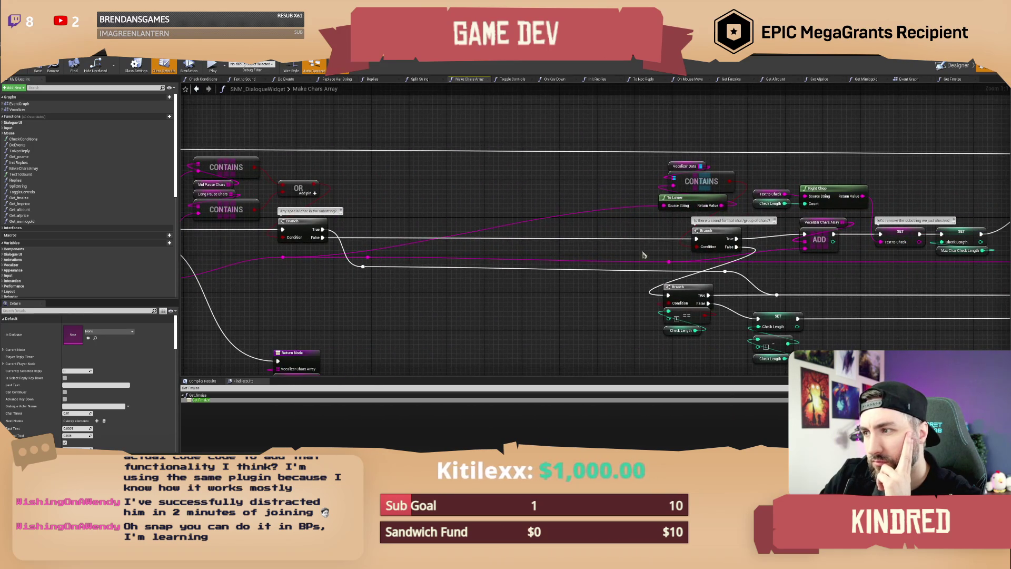
{"action": "left_click_drag", "start_coordinate": [860, 265], "coordinate": [837, 243]}
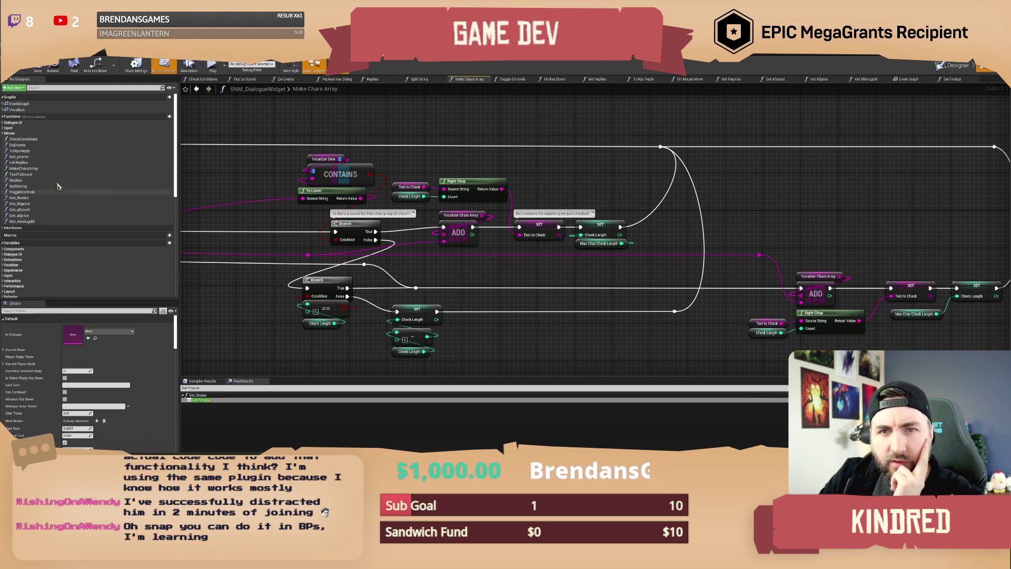
- Zoom around the Make Chars Array graph, then bring up the Get Fmsize graph
{"action": "scroll", "coordinate": [58, 172], "scroll_direction": "down", "scroll_amount": 10}
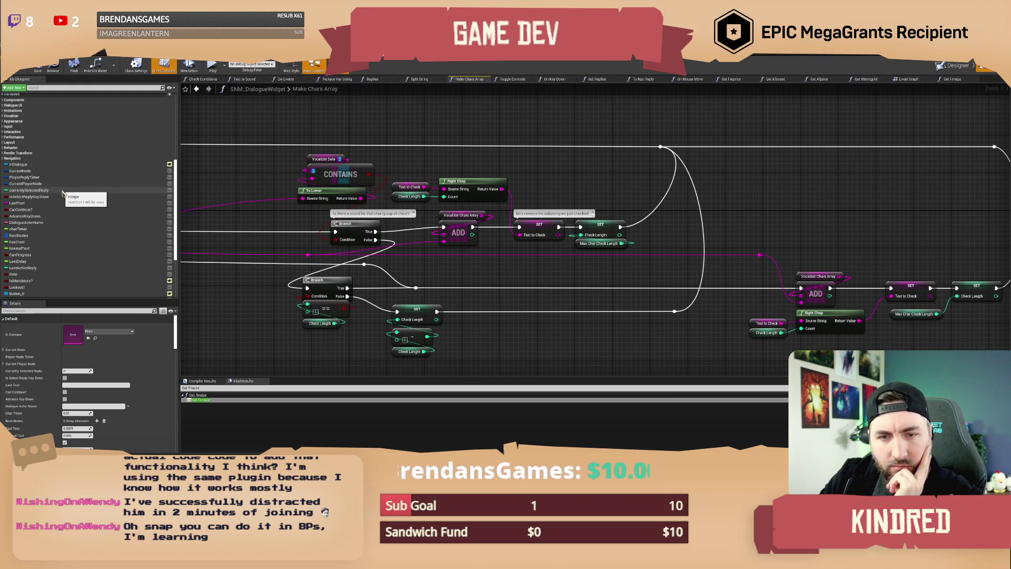
{"action": "scroll", "coordinate": [61, 244], "scroll_direction": "down", "scroll_amount": 3}
{"action": "scroll", "coordinate": [55, 221], "scroll_direction": "down", "scroll_amount": 1}
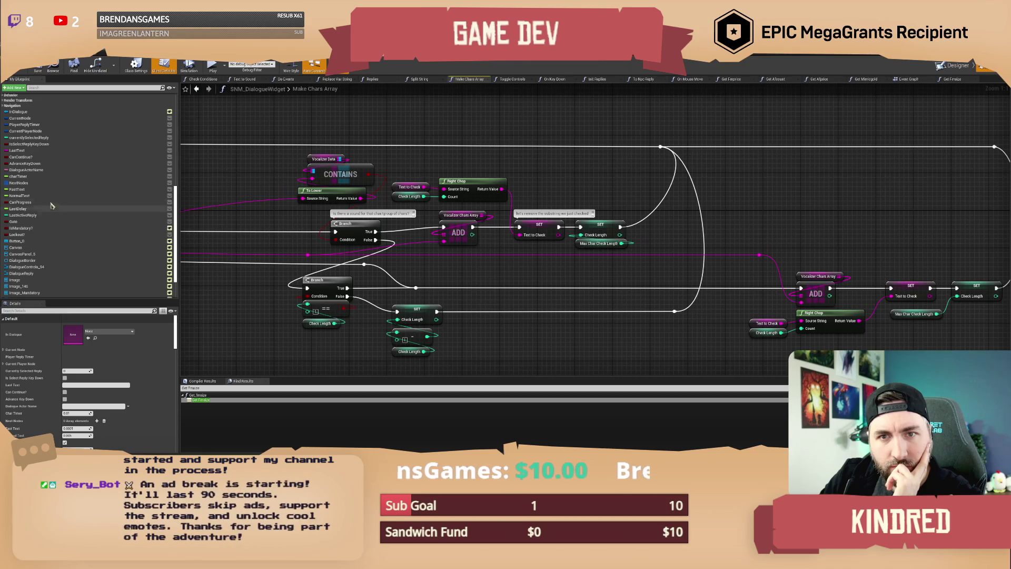
{"action": "scroll", "coordinate": [48, 183], "scroll_direction": "up", "scroll_amount": 12}
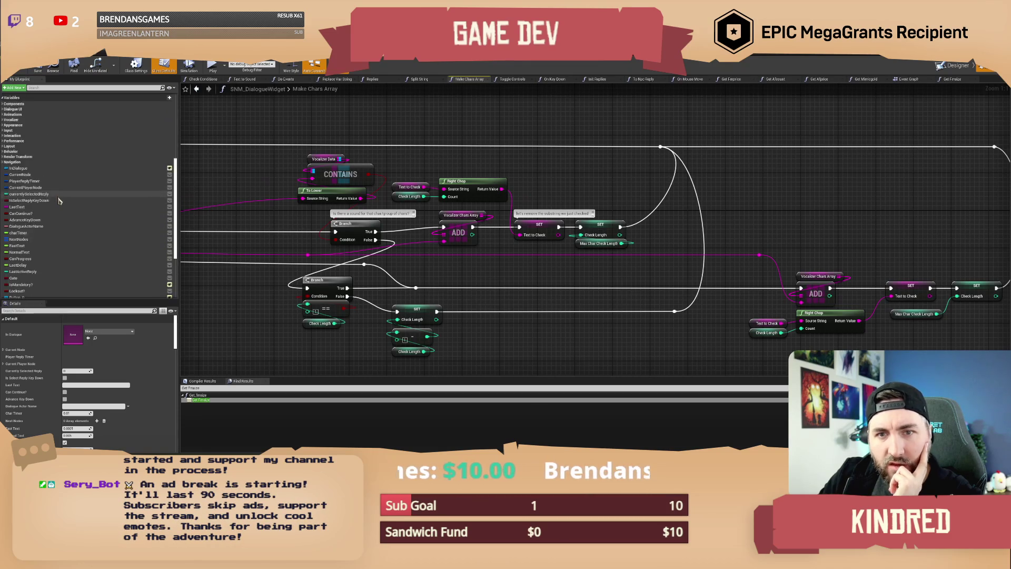
{"action": "scroll", "coordinate": [586, 142], "scroll_direction": "down", "scroll_amount": 4}
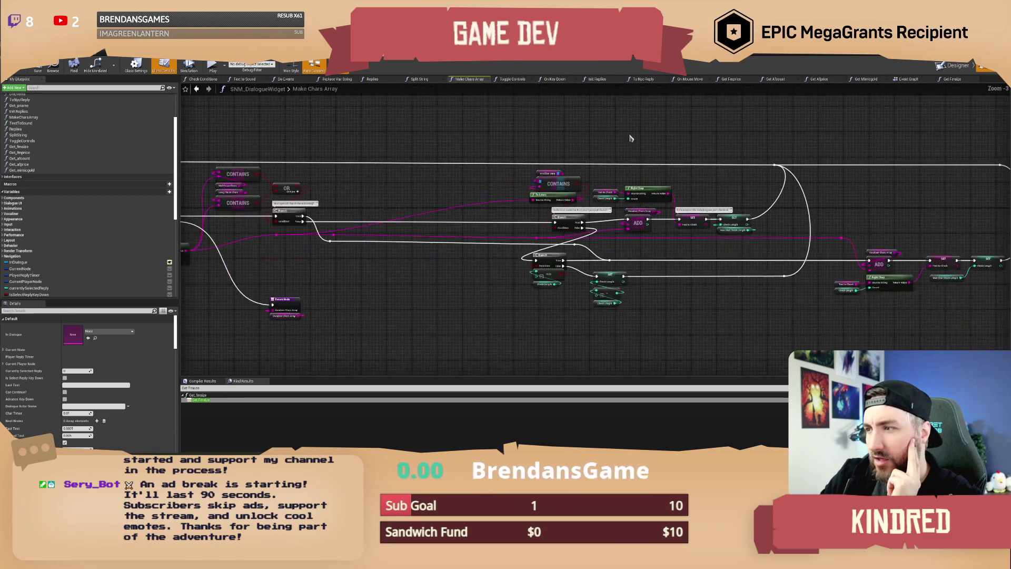
{"action": "left_click", "coordinate": [952, 79]}
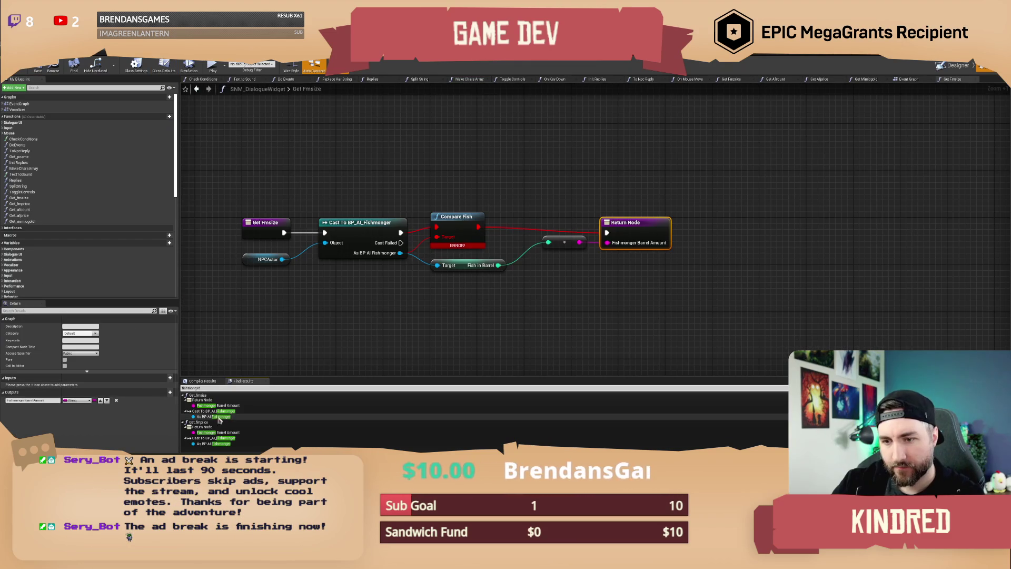
- Jump to both Fishmonger Barrel Amount uses, then select and start renaming Get_fmprice
{"action": "left_click", "coordinate": [242, 405]}
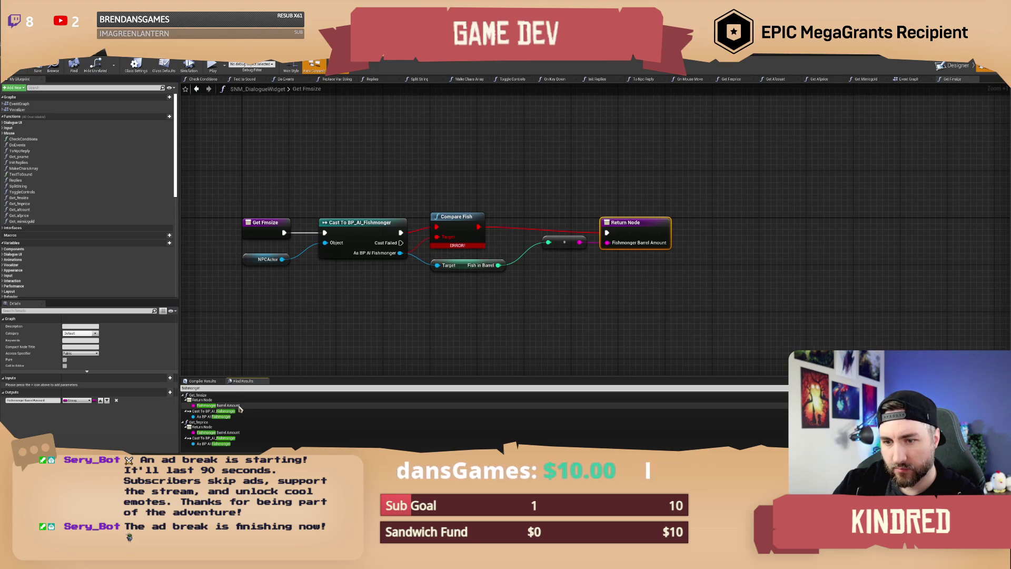
{"action": "left_click", "coordinate": [237, 433]}
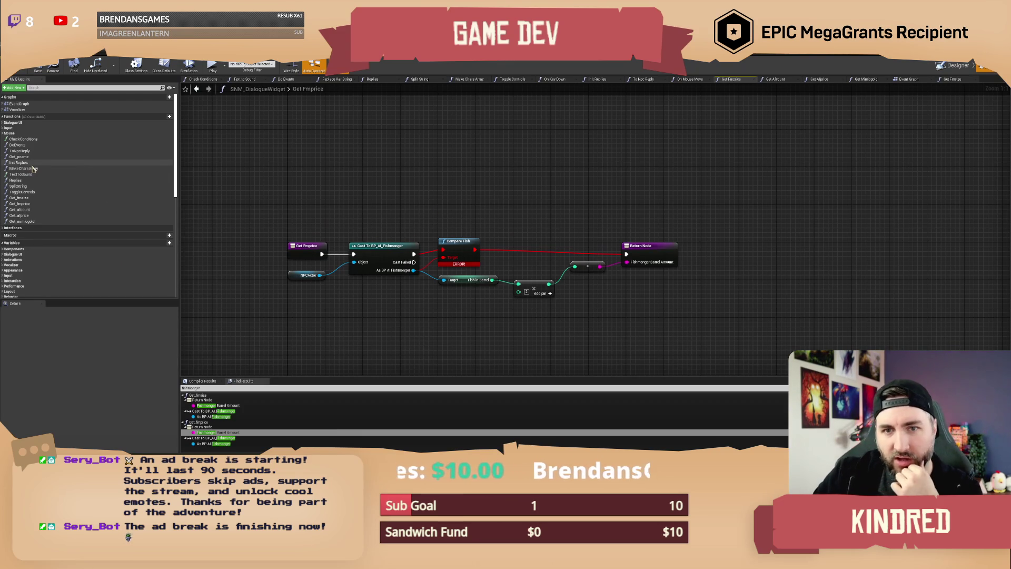
{"action": "left_click", "coordinate": [21, 203]}
{"action": "left_click", "coordinate": [27, 199]}
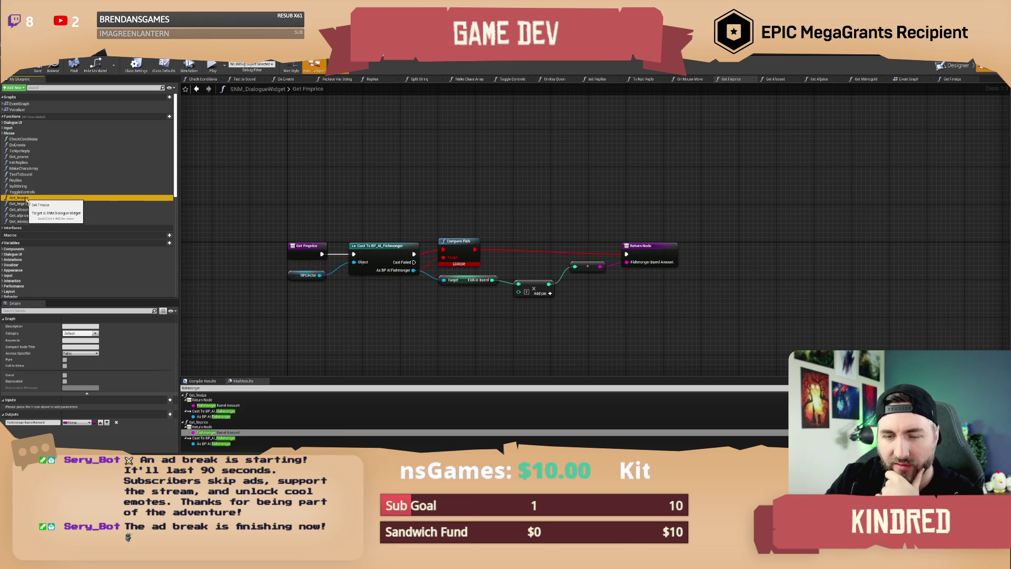
{"action": "left_click", "coordinate": [29, 203]}
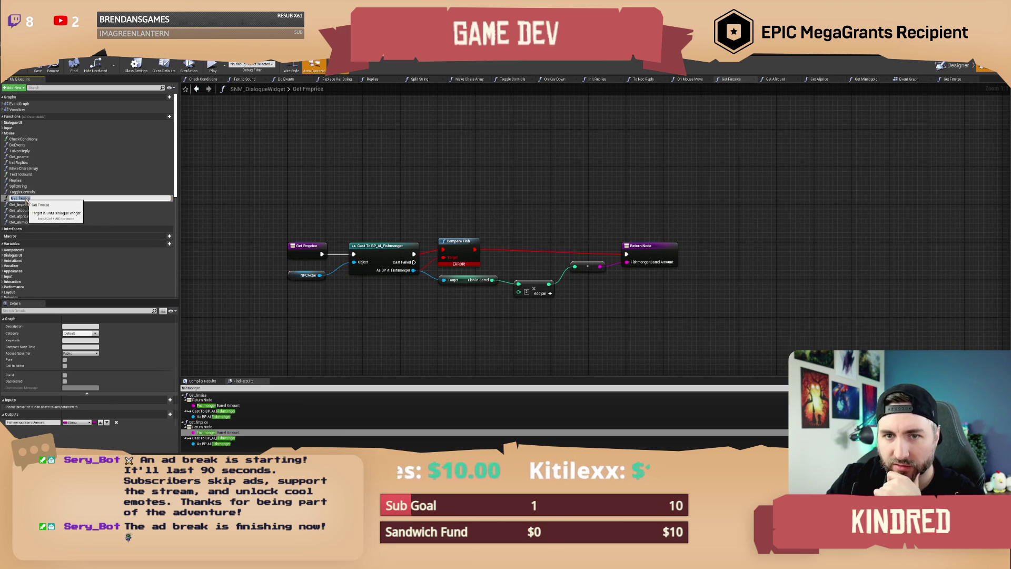
{"action": "left_click", "coordinate": [26, 205]}
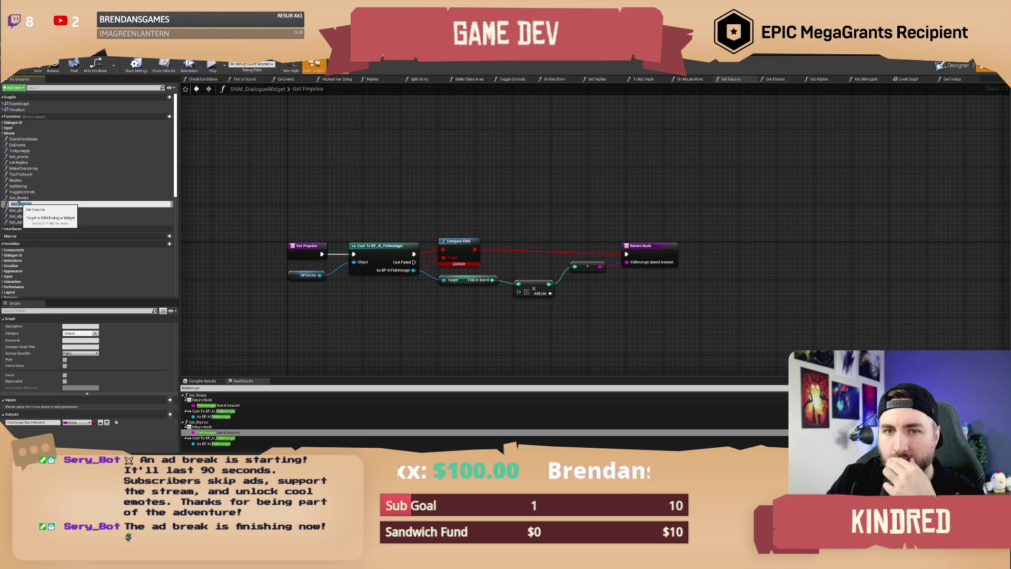
{"action": "left_click", "coordinate": [22, 192]}
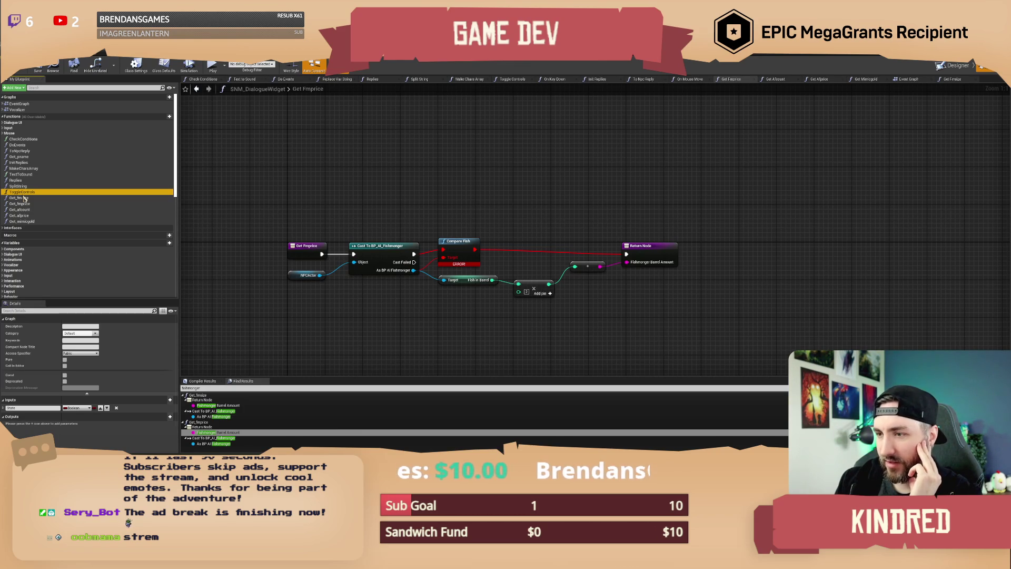
- Click in the Get Fmprice function graph near the Cast To BP_AI_Fishmonger node
{"action": "left_click", "coordinate": [375, 181]}
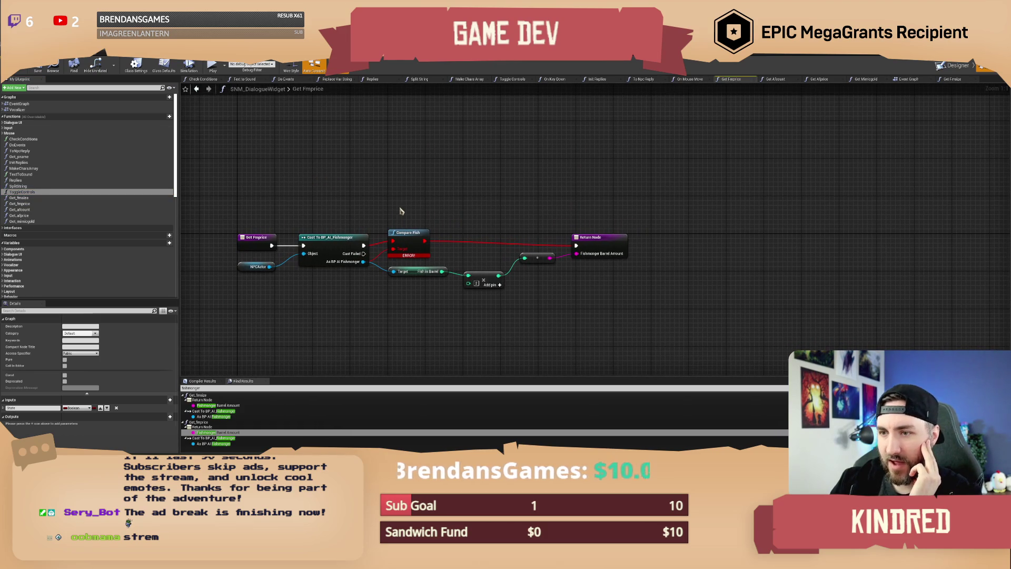
- Delete the erroring Compare Fish node from Get Fmprice, then return to BP_AI_Fishmonger's Event Graph
{"action": "mouse_move", "coordinate": [393, 203]}
{"action": "left_mouse_down"}
{"action": "mouse_move", "coordinate": [422, 215]}
{"action": "mouse_move", "coordinate": [434, 207]}
{"action": "left_mouse_up"}
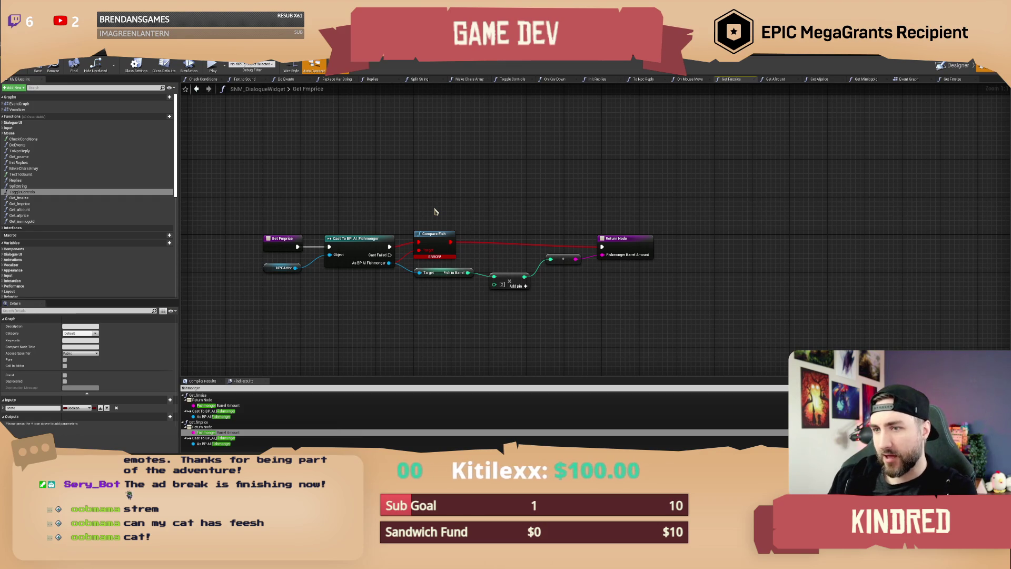
{"action": "mouse_move", "coordinate": [453, 197]}
{"action": "left_mouse_down"}
{"action": "mouse_move", "coordinate": [469, 193]}
{"action": "mouse_move", "coordinate": [453, 214]}
{"action": "mouse_move", "coordinate": [425, 202]}
{"action": "left_mouse_up"}
{"action": "left_click", "coordinate": [442, 232]}
{"action": "left_click", "coordinate": [436, 192]}
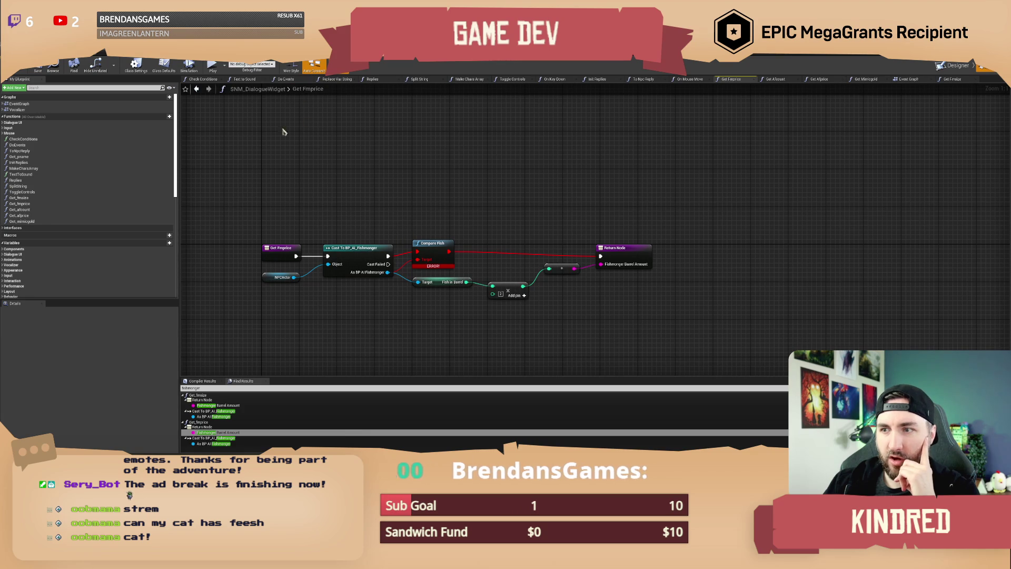
{"action": "left_click", "coordinate": [427, 244]}
{"action": "key", "text": "Delete"}
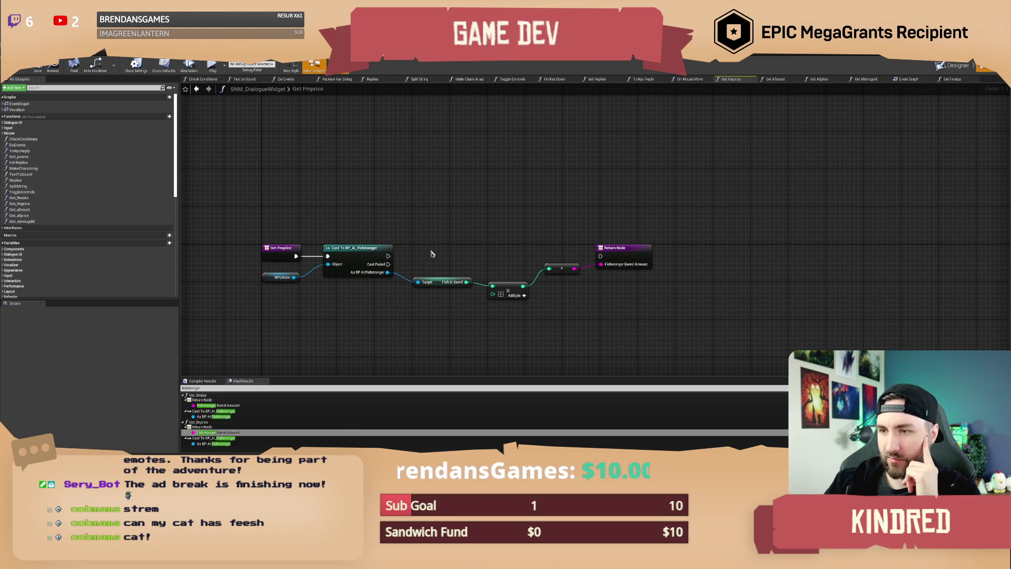
{"action": "left_click", "coordinate": [225, 55]}
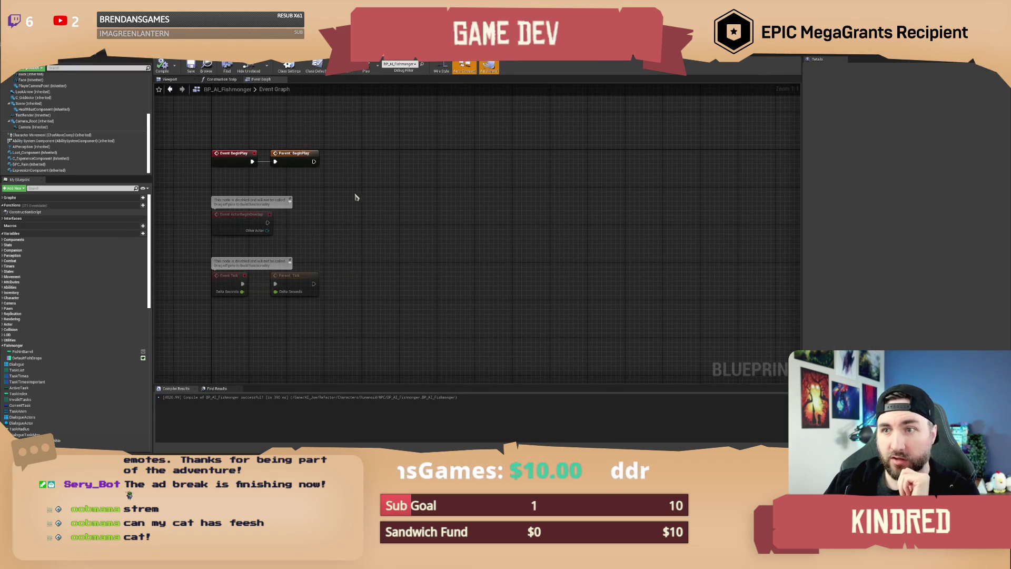
- Add a Custom Event named ProcessTourneyFish below the other events and compile the blueprint
{"action": "left_click_drag", "start_coordinate": [355, 197], "coordinate": [390, 144]}
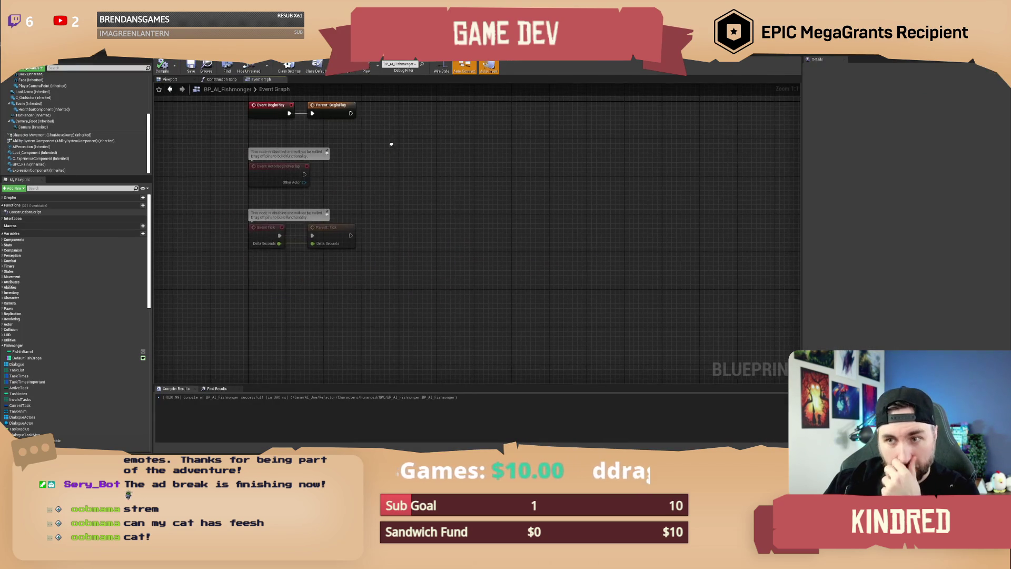
{"action": "right_click", "coordinate": [279, 301]}
{"action": "type", "text": "custom"}
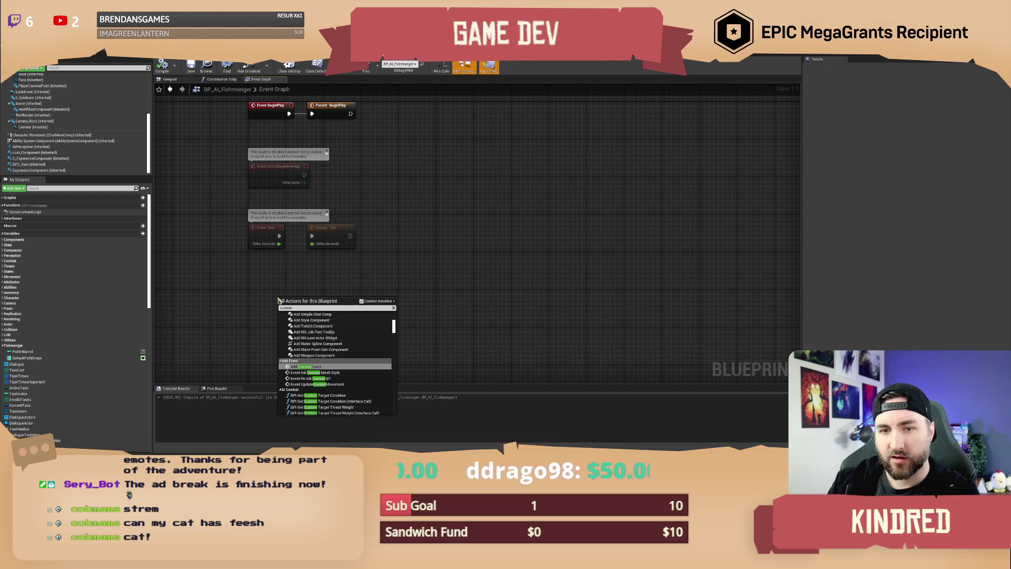
{"action": "key", "text": "Return"}
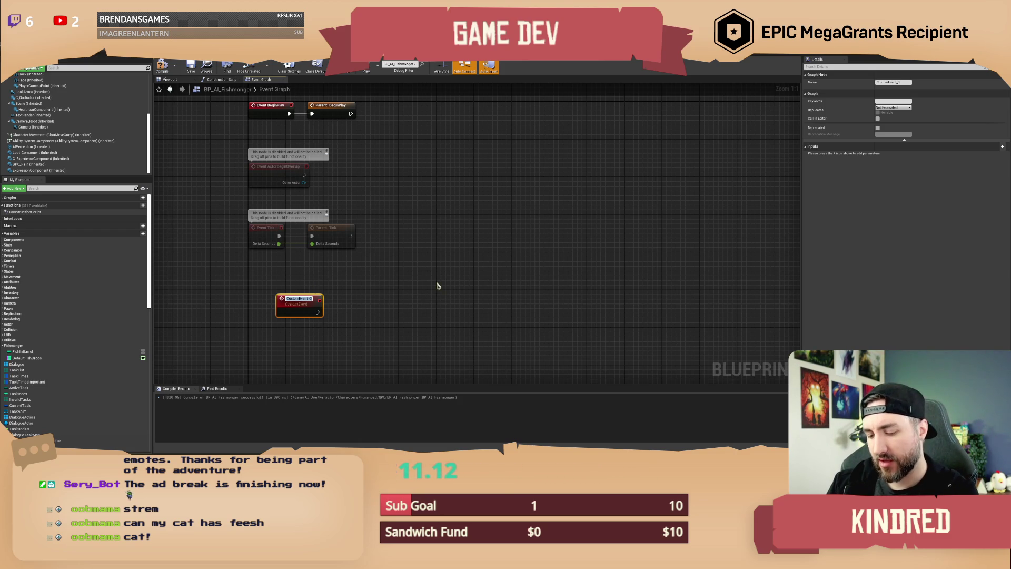
{"action": "type", "text": "Pric"}
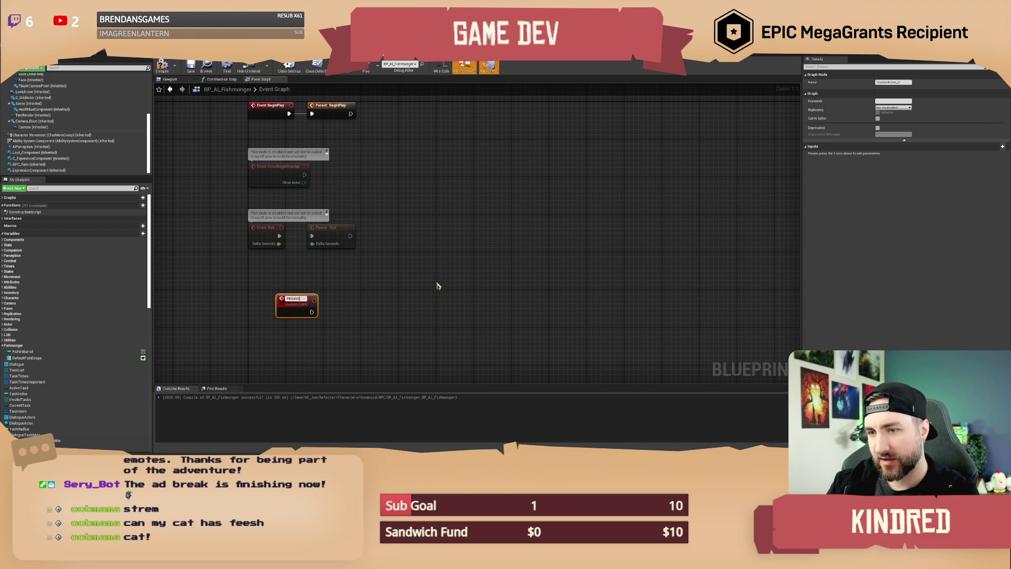
{"action": "type", "text": "TourneyFish"}
{"action": "key", "text": "Return"}
{"action": "mouse_move", "coordinate": [325, 279]}
{"action": "left_mouse_down"}
{"action": "mouse_move", "coordinate": [312, 279]}
{"action": "mouse_move", "coordinate": [339, 286]}
{"action": "left_mouse_up"}
{"action": "left_click", "coordinate": [295, 248]}
{"action": "left_click", "coordinate": [338, 286]}
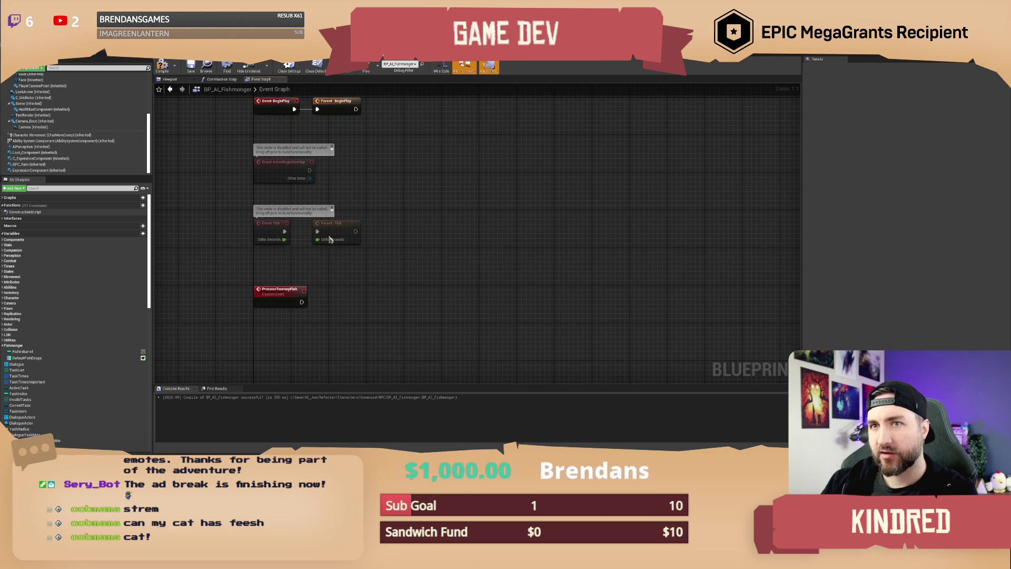
{"action": "left_click", "coordinate": [162, 66]}
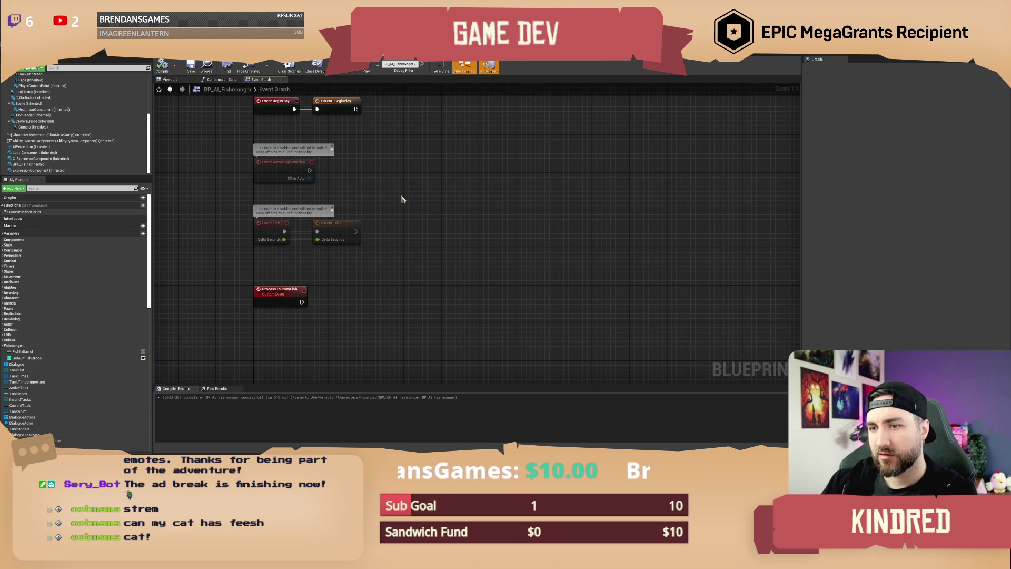
- Delete the DefaultFishDrops and FishInBarrel variables from My Blueprint
{"action": "left_click_drag", "start_coordinate": [401, 199], "coordinate": [385, 216]}
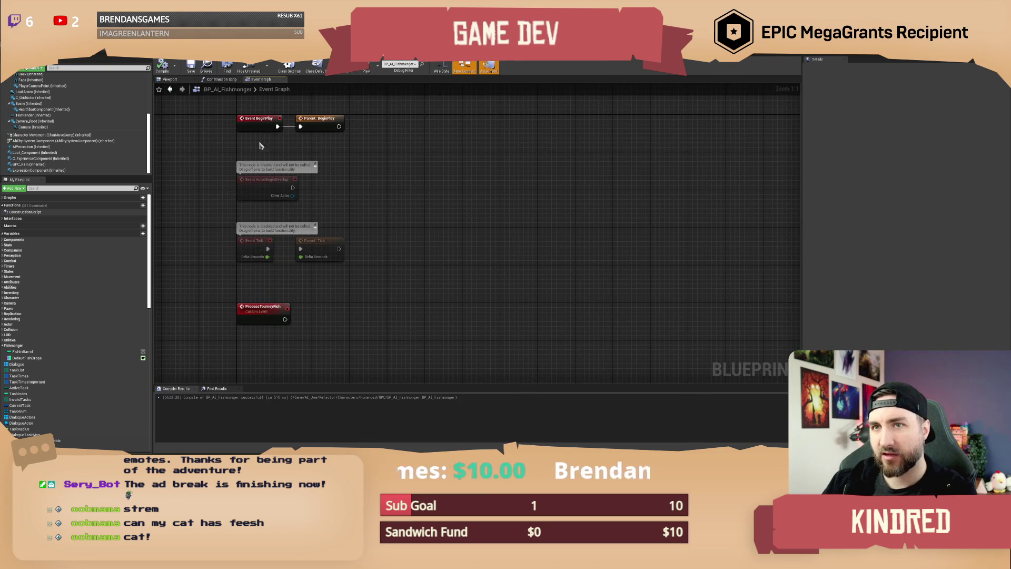
{"action": "left_click", "coordinate": [32, 358]}
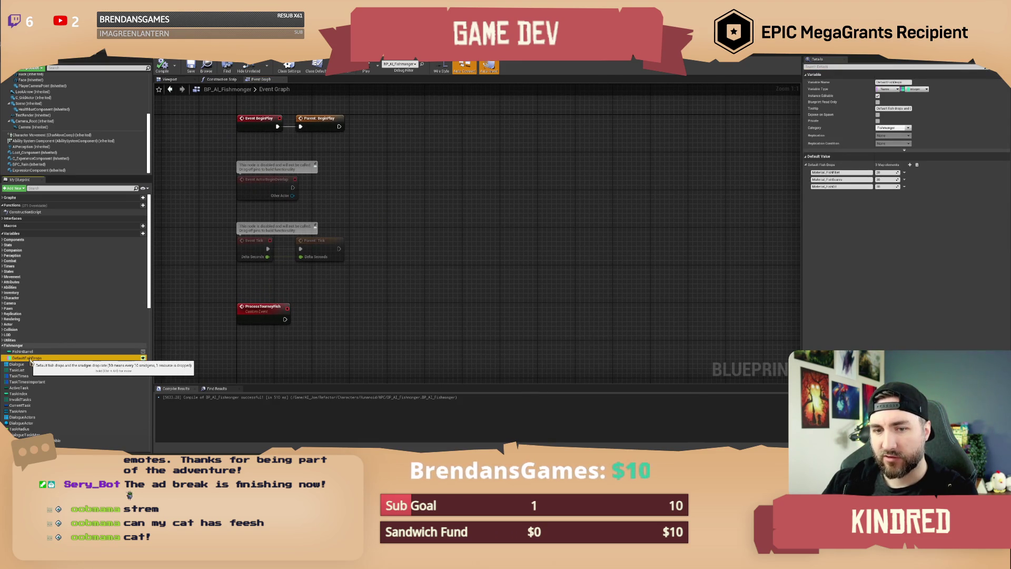
{"action": "left_click", "coordinate": [30, 353]}
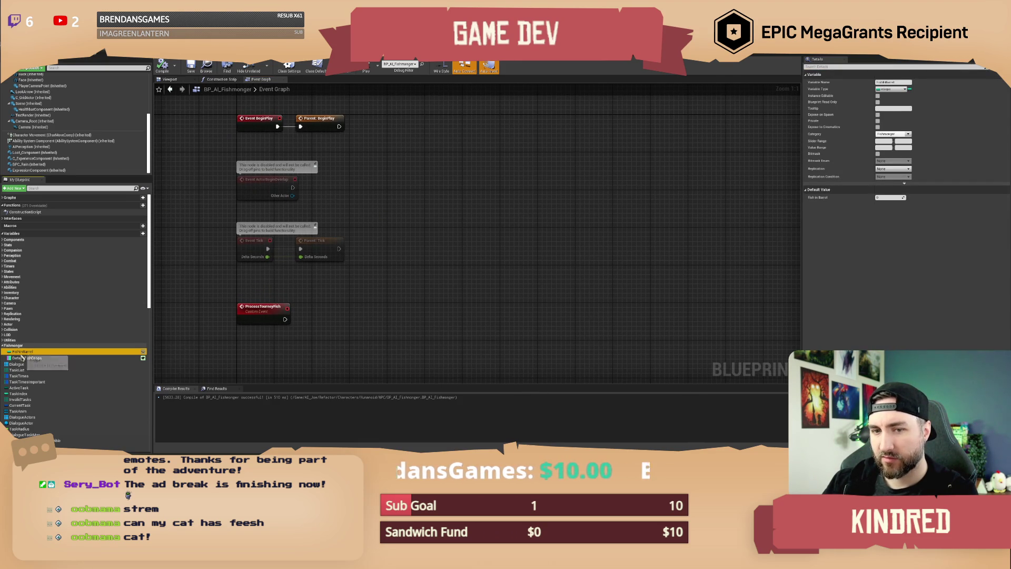
{"action": "left_click", "coordinate": [27, 359]}
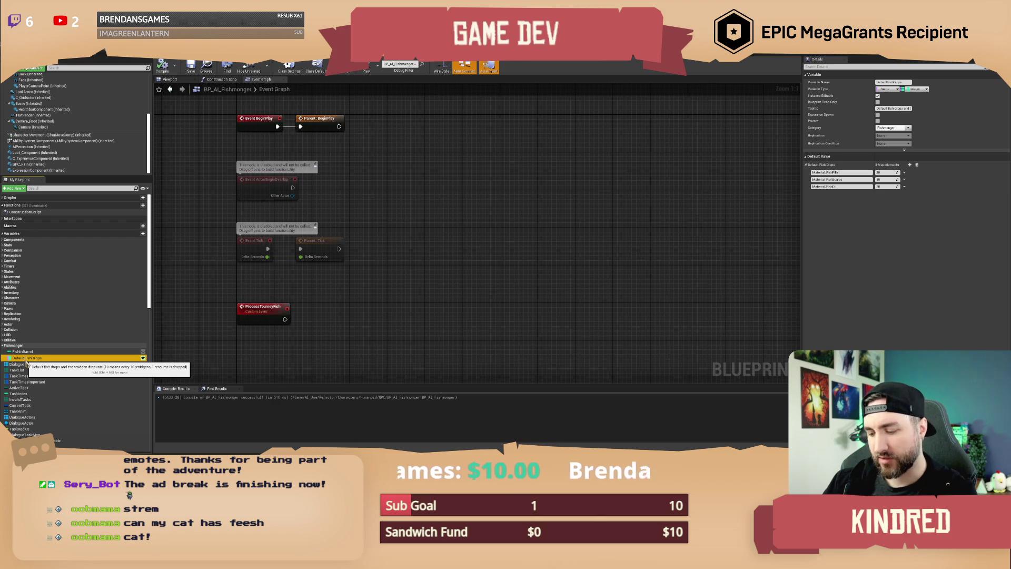
{"action": "key", "text": "Delete"}
{"action": "left_click", "coordinate": [32, 351]}
{"action": "key", "text": "Delete"}
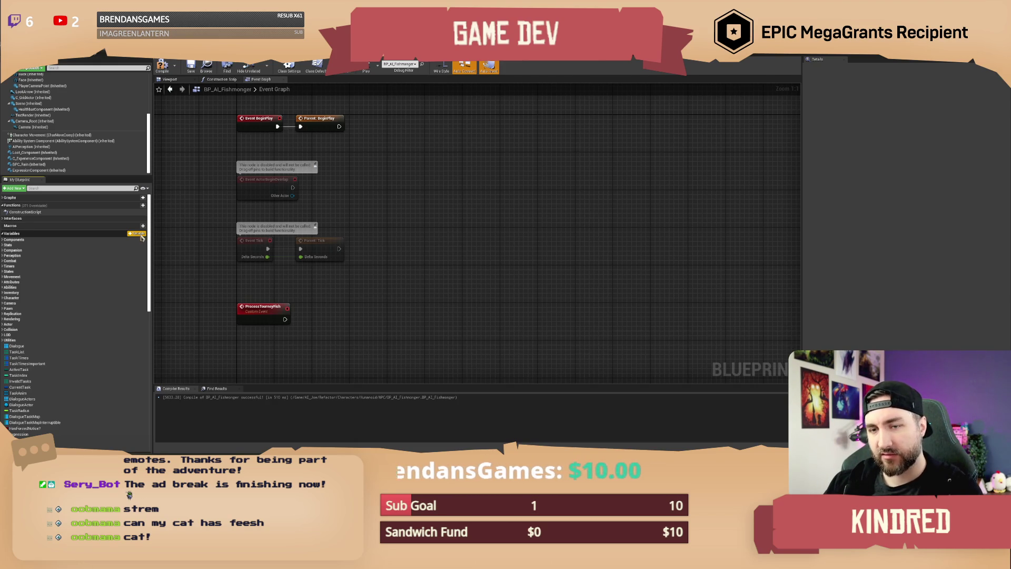
- Add and remove a temporary NewVar_0, then compile and save BP_AI_Fishmonger and return to the level
{"action": "left_click", "coordinate": [138, 234]}
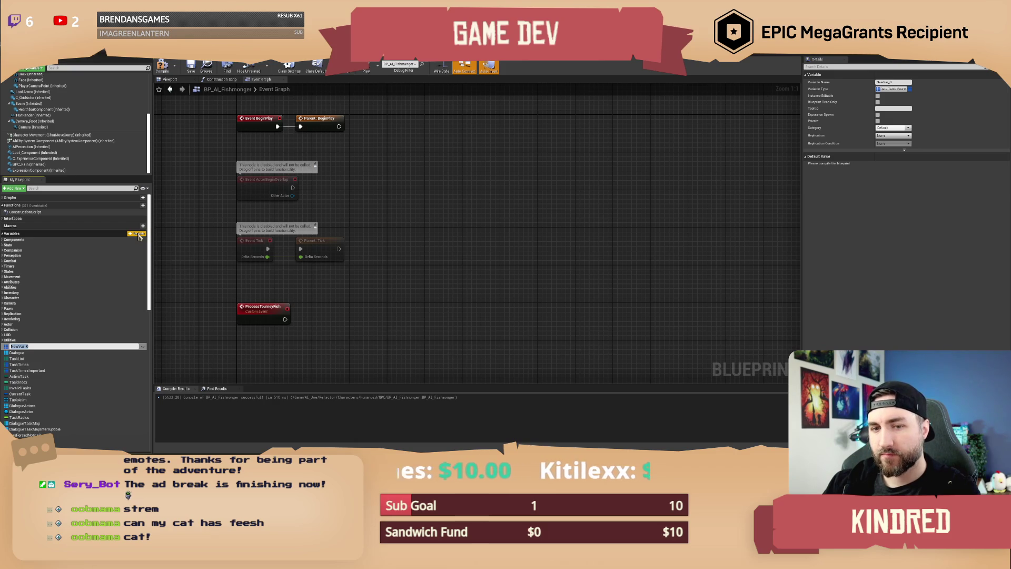
{"action": "left_click", "coordinate": [24, 347]}
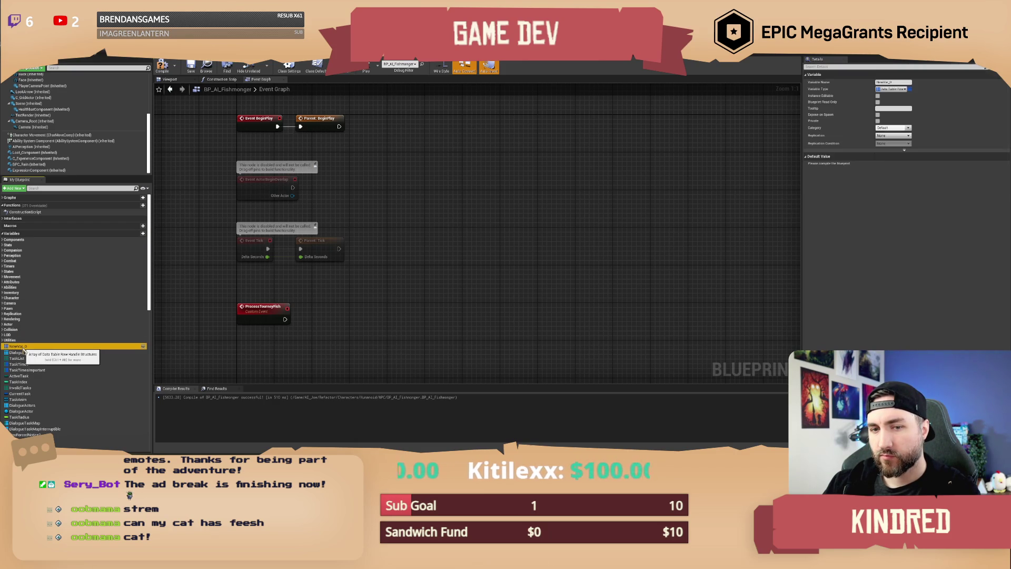
{"action": "key", "text": "Delete"}
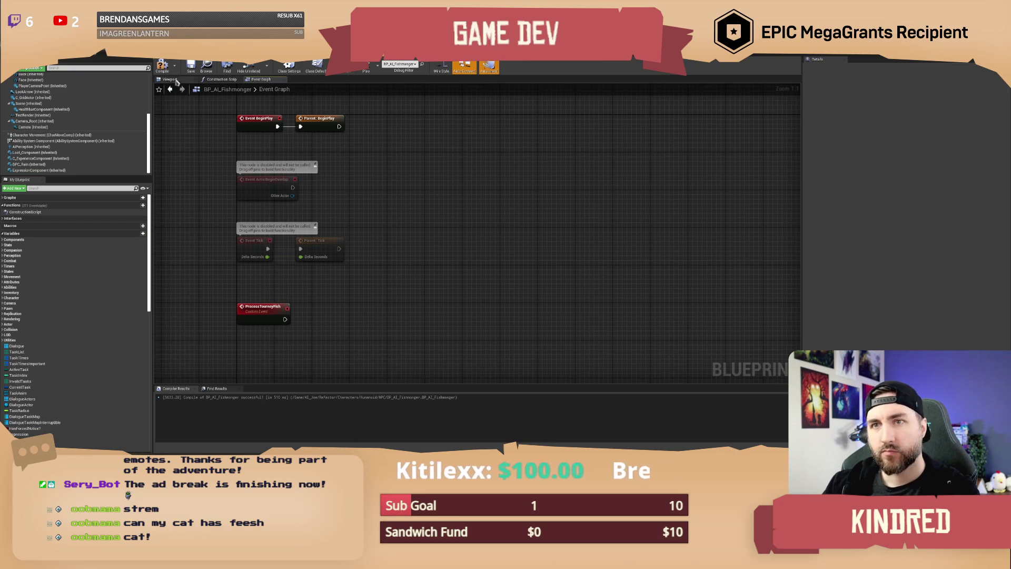
{"action": "left_click", "coordinate": [171, 70]}
{"action": "left_click", "coordinate": [191, 66]}
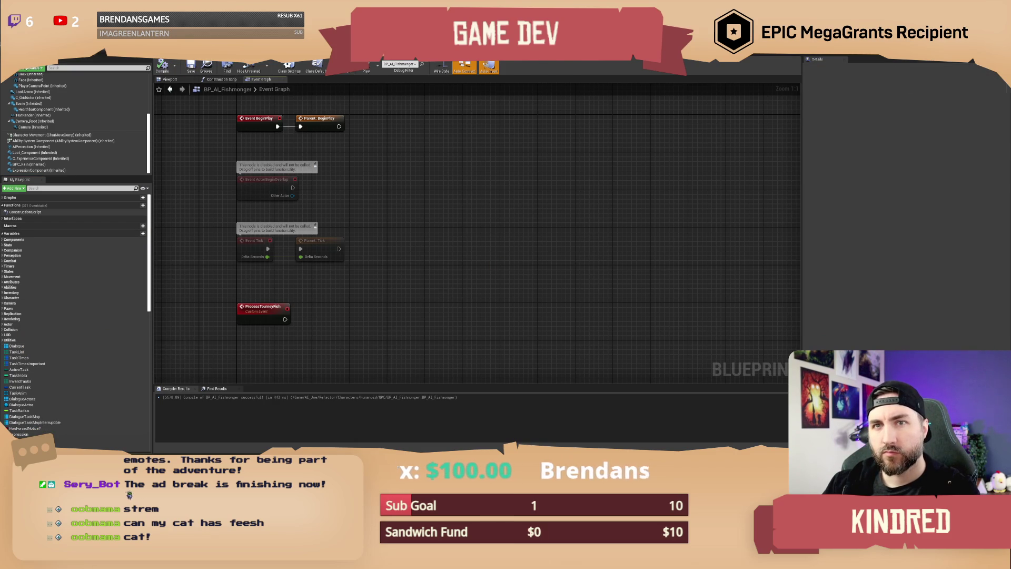
{"action": "key", "text": "alt+Tab"}
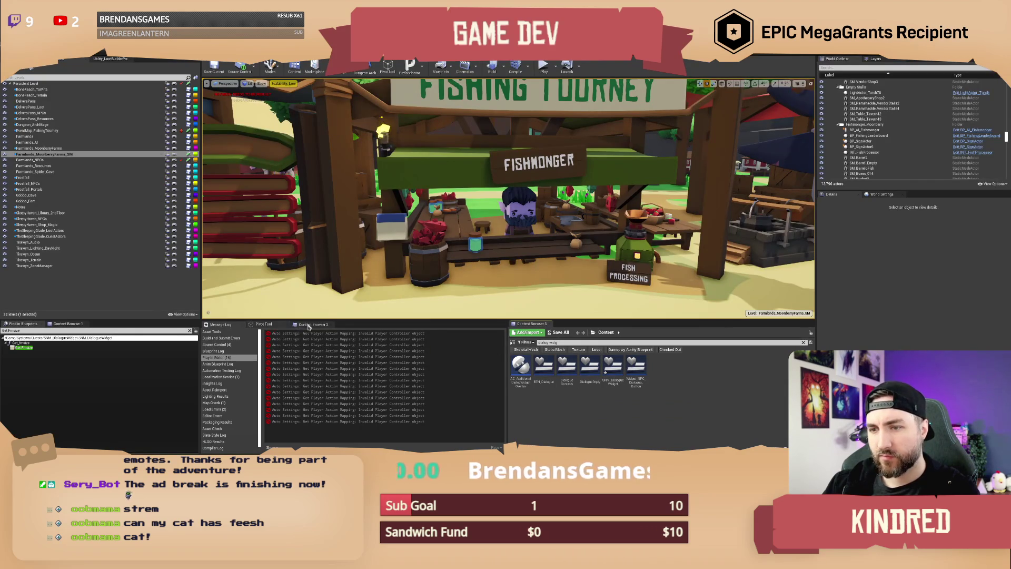
- Search the second content browser and scroll the results to find the ST_Damage Payload asset
{"action": "left_click", "coordinate": [313, 325]}
{"action": "type", "text": "snm"}
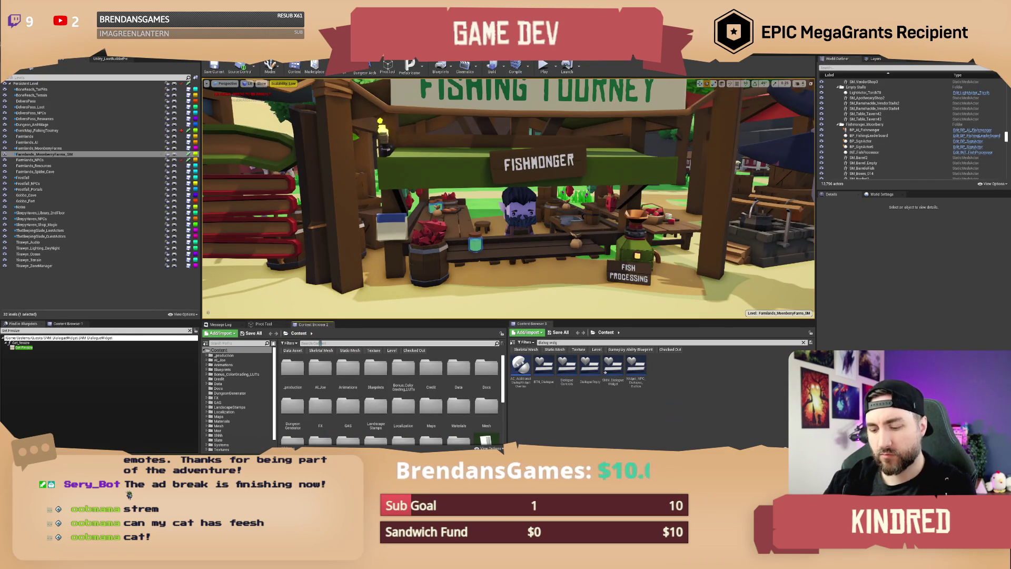
{"action": "type", "text": "ct"}
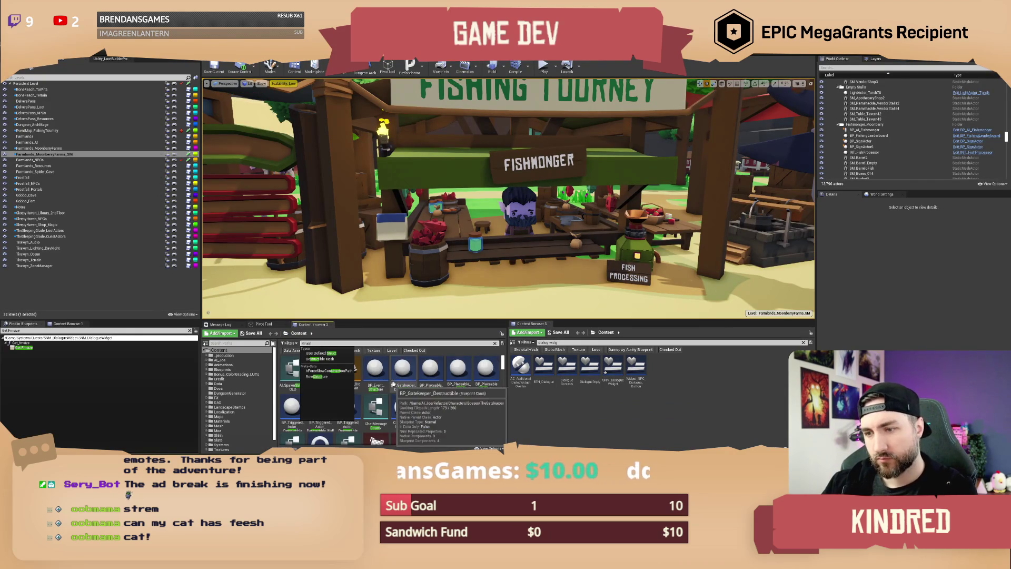
{"action": "scroll", "coordinate": [395, 385], "scroll_direction": "down", "scroll_amount": 1}
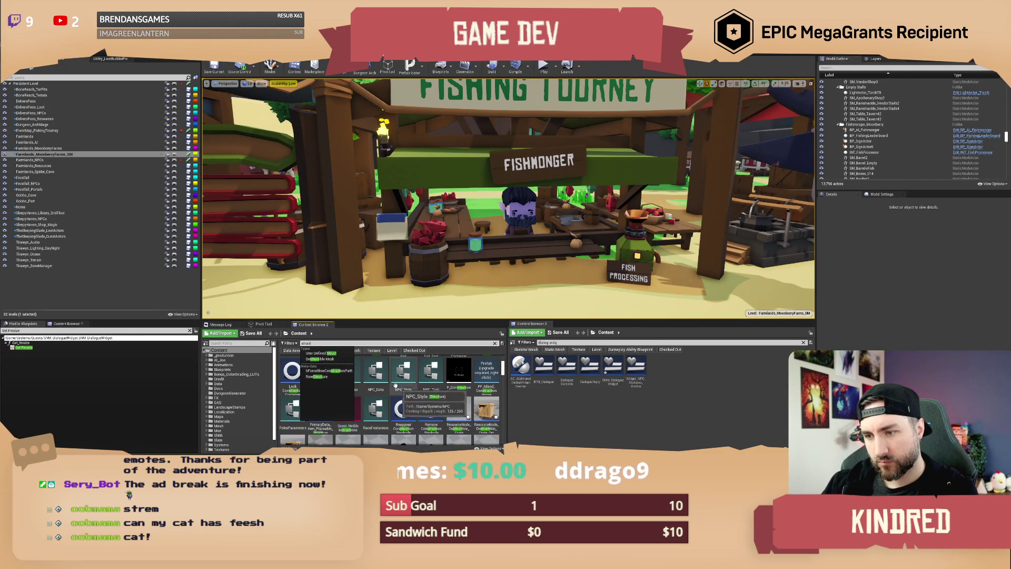
{"action": "scroll", "coordinate": [464, 408], "scroll_direction": "down", "scroll_amount": 5}
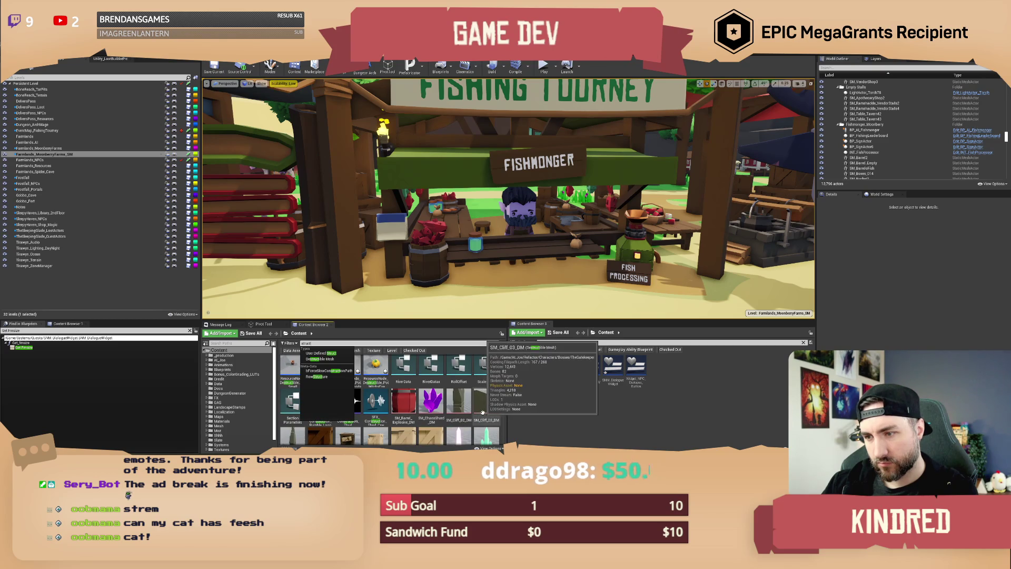
{"action": "left_click", "coordinate": [372, 342]}
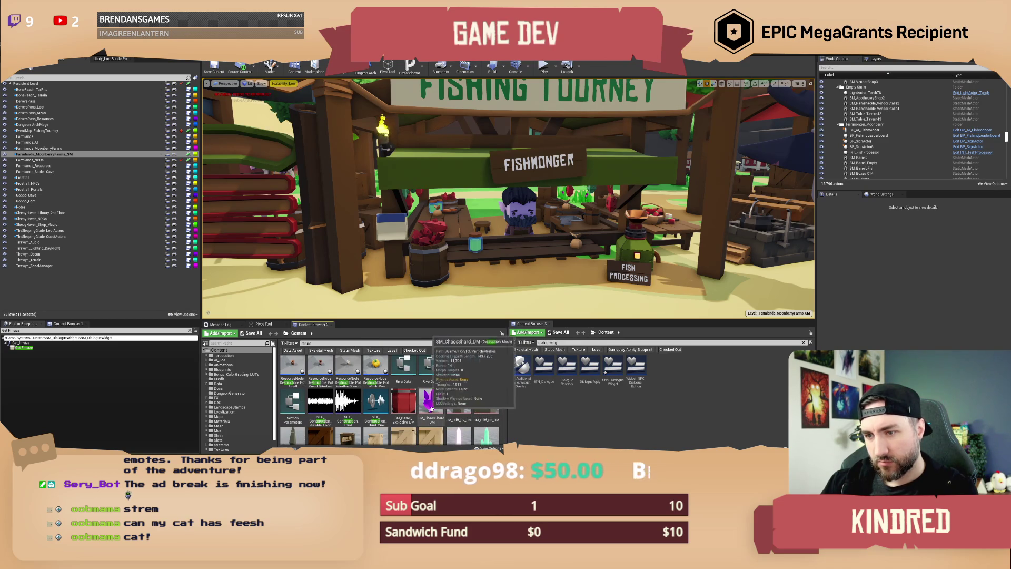
{"action": "scroll", "coordinate": [428, 405], "scroll_direction": "down", "scroll_amount": 6}
{"action": "scroll", "coordinate": [429, 405], "scroll_direction": "down", "scroll_amount": 5}
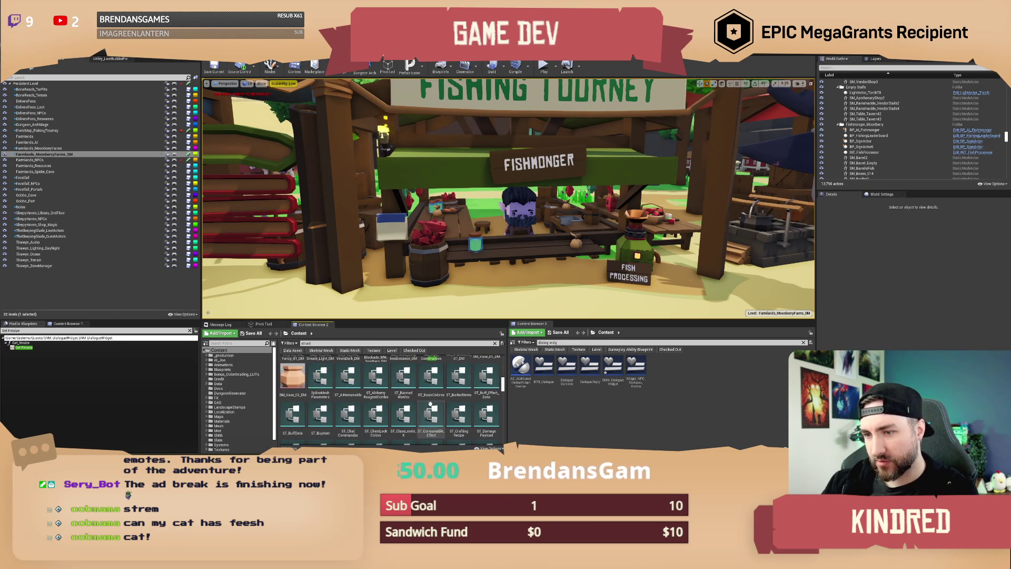
{"action": "scroll", "coordinate": [431, 403], "scroll_direction": "down", "scroll_amount": 1}
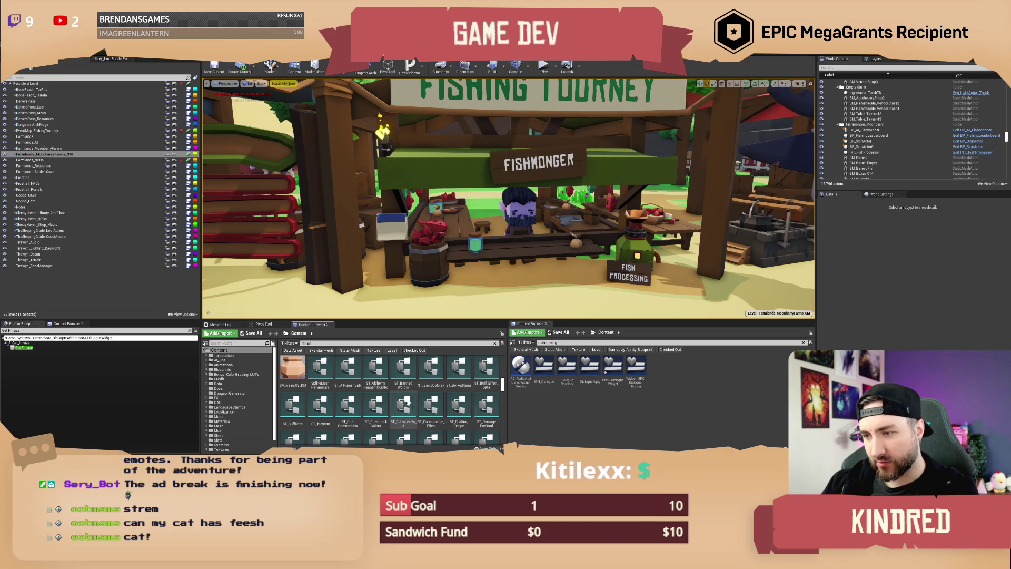
- Show ST_Damage Payload in its folder, go to the Content root, and open Data
{"action": "right_click", "coordinate": [489, 408]}
{"action": "mouse_move", "coordinate": [519, 401]}
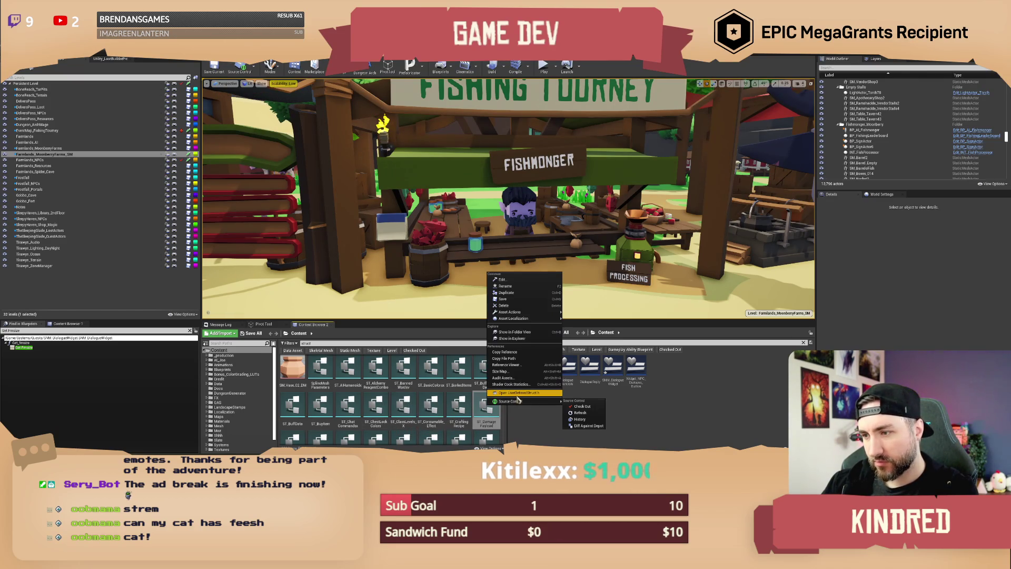
{"action": "left_click", "coordinate": [514, 331]}
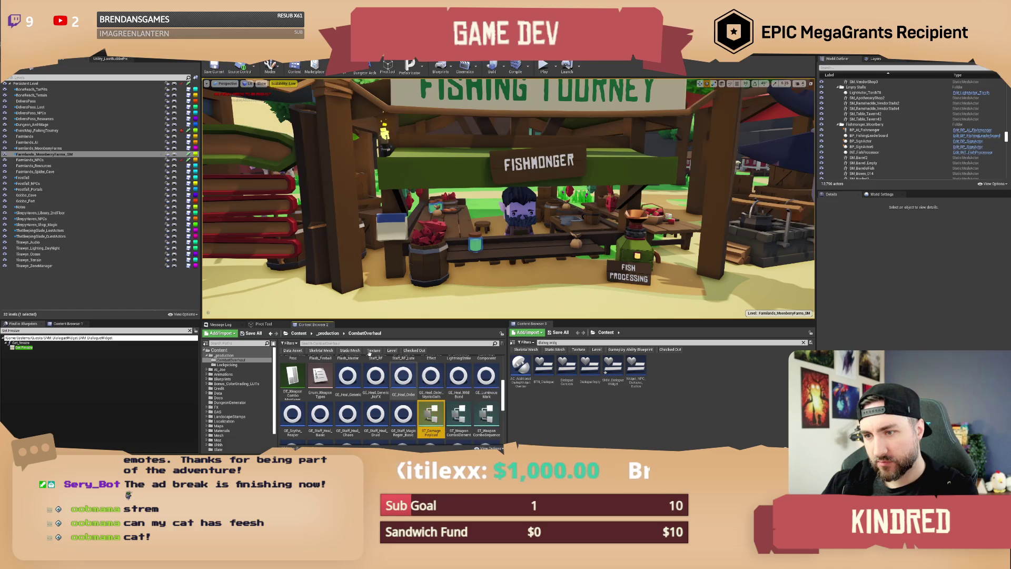
{"action": "left_click", "coordinate": [299, 333]}
{"action": "scroll", "coordinate": [389, 402], "scroll_direction": "up", "scroll_amount": 3}
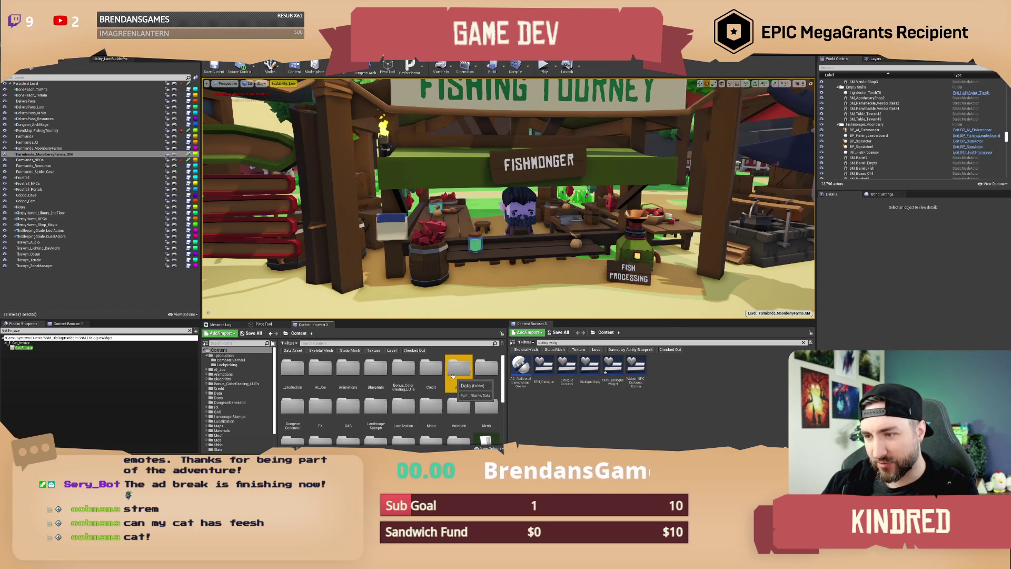
{"action": "double_click", "coordinate": [458, 388]}
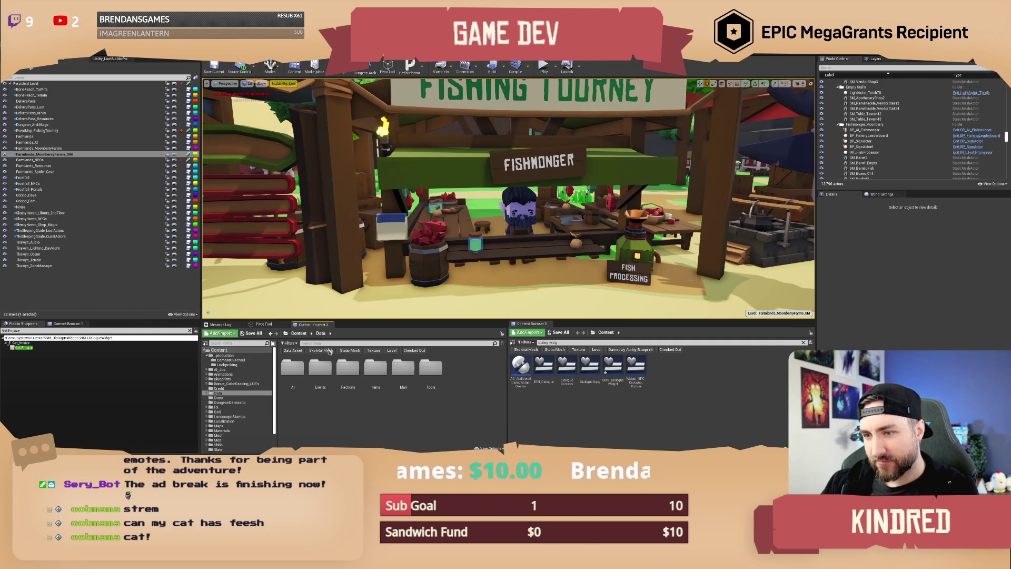
- Filter the folder tree for 'struct' and open the Blueprints/Misc/Struct folder
{"action": "left_click", "coordinate": [298, 333]}
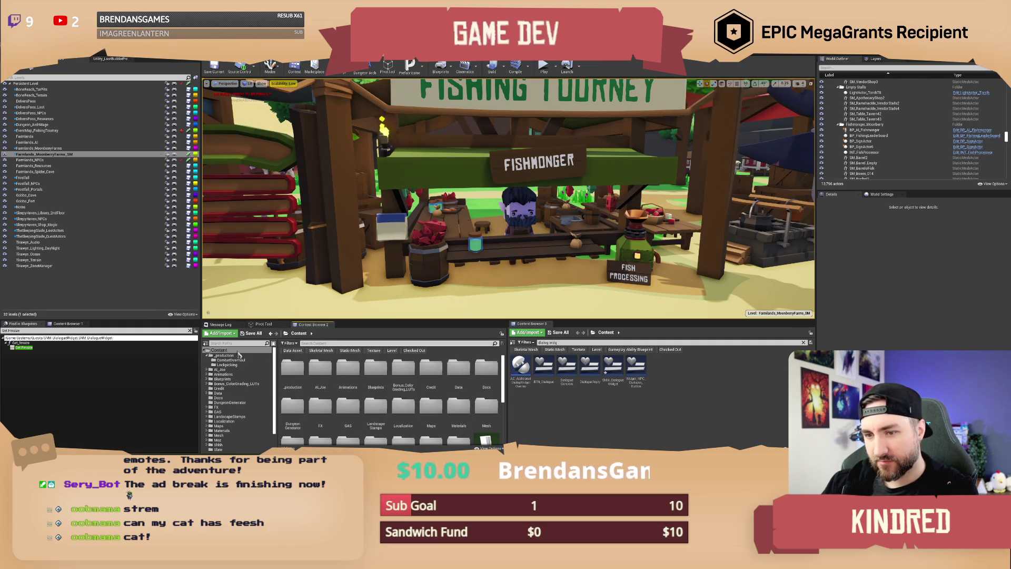
{"action": "left_click", "coordinate": [225, 343]}
{"action": "type", "text": "struct"}
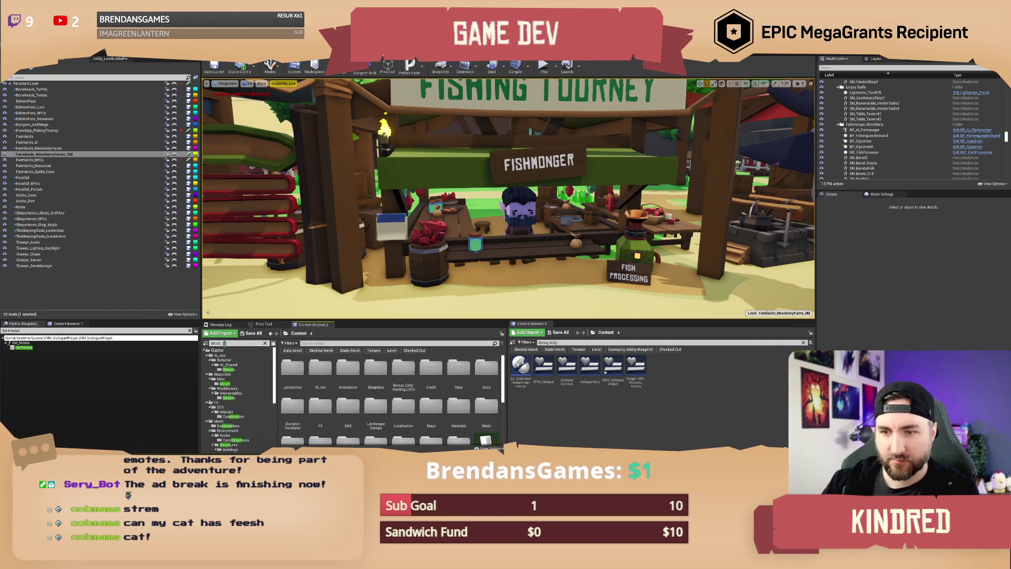
{"action": "left_click", "coordinate": [229, 369]}
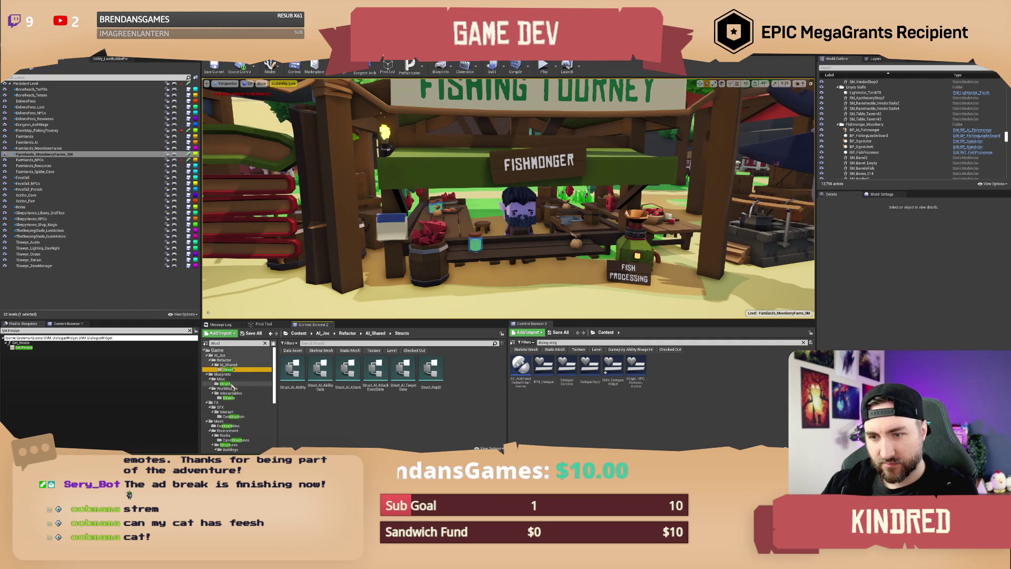
{"action": "left_click", "coordinate": [229, 383]}
{"action": "scroll", "coordinate": [427, 402], "scroll_direction": "down", "scroll_amount": 5}
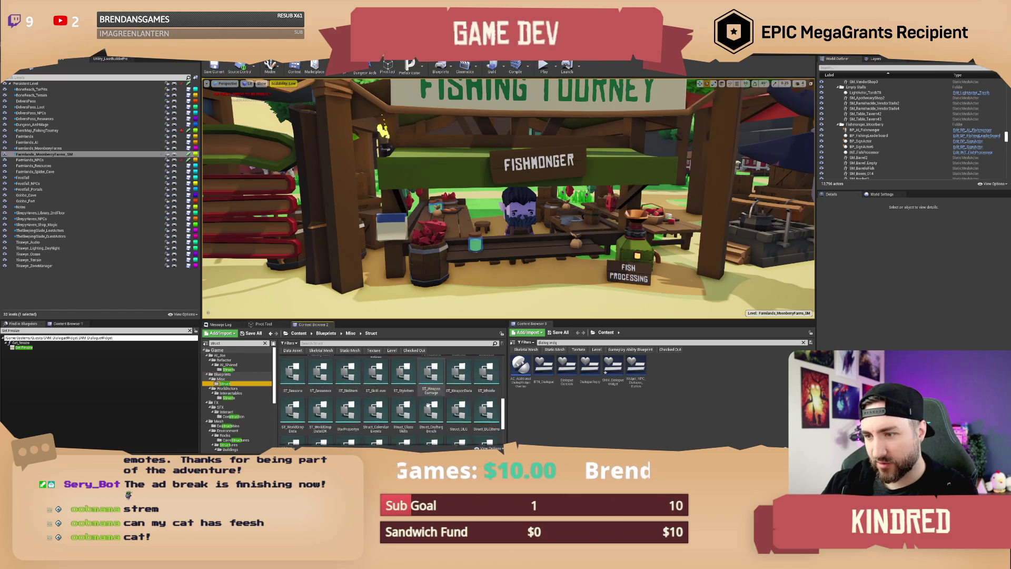
- Create a Structure asset there named Struct_FishingTourneyResults
{"action": "right_click", "coordinate": [439, 421]}
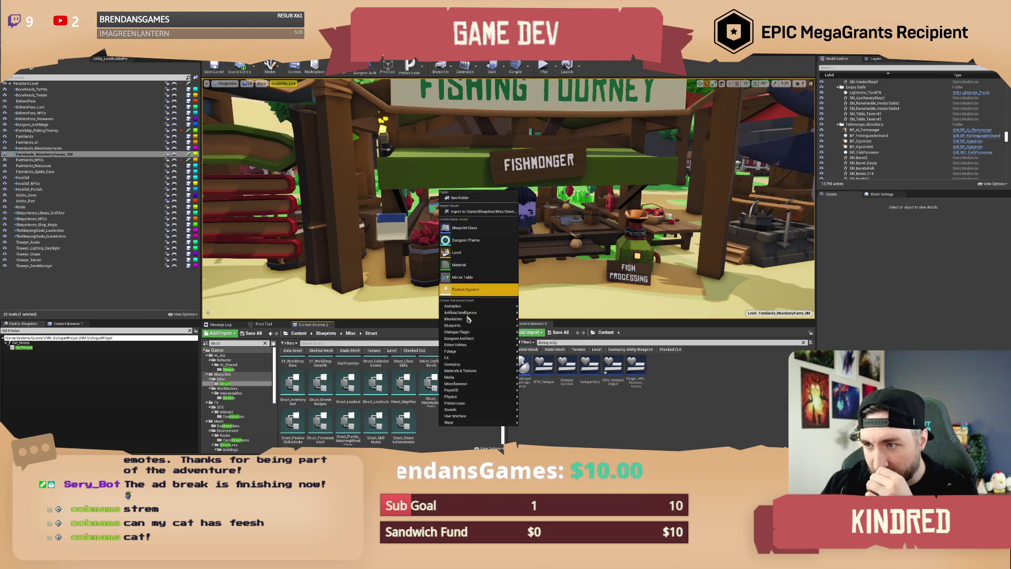
{"action": "mouse_move", "coordinate": [468, 320]}
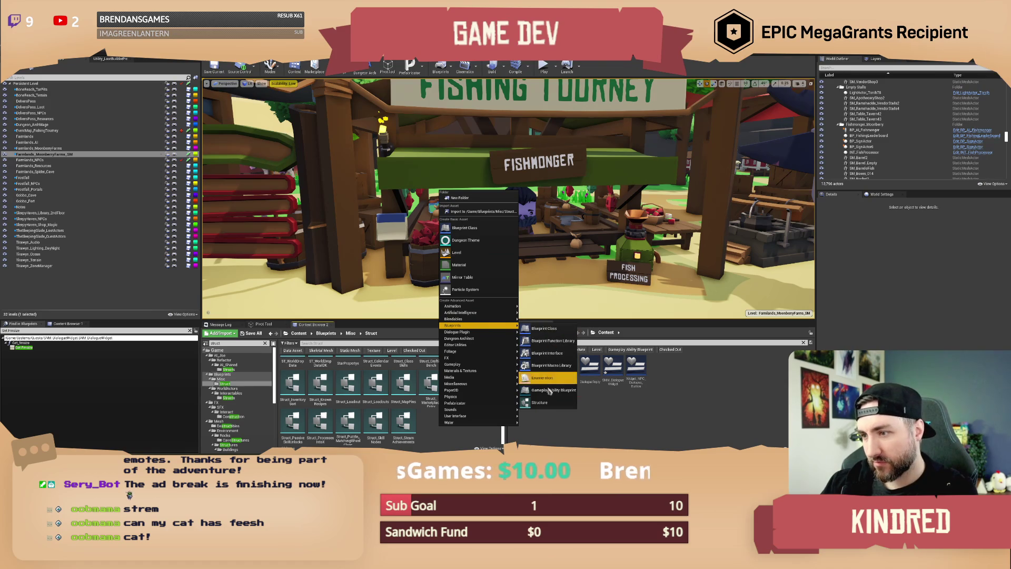
{"action": "left_click", "coordinate": [548, 403]}
{"action": "type", "text": "Struct"}
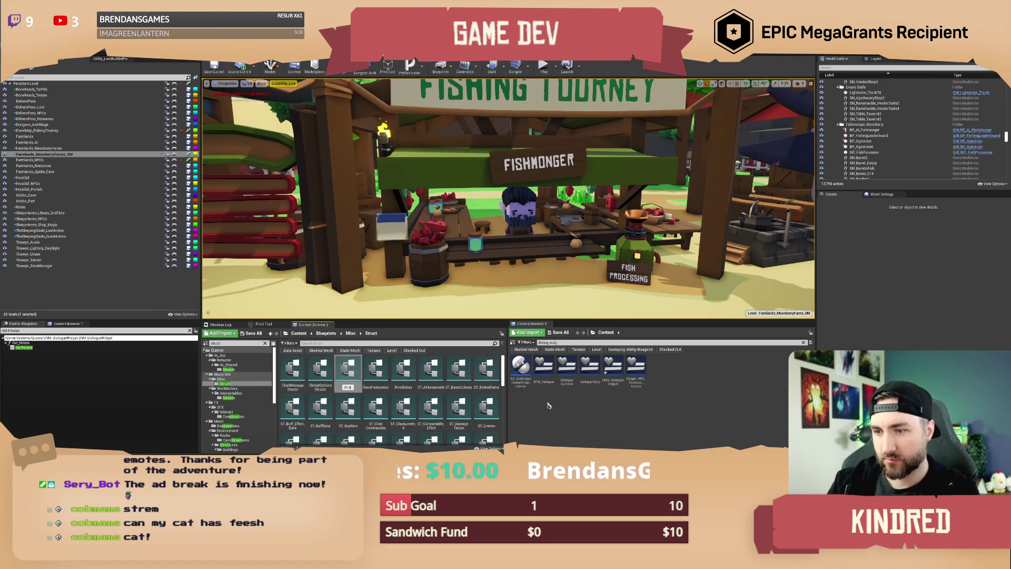
{"action": "type", "text": "shingTourney"}
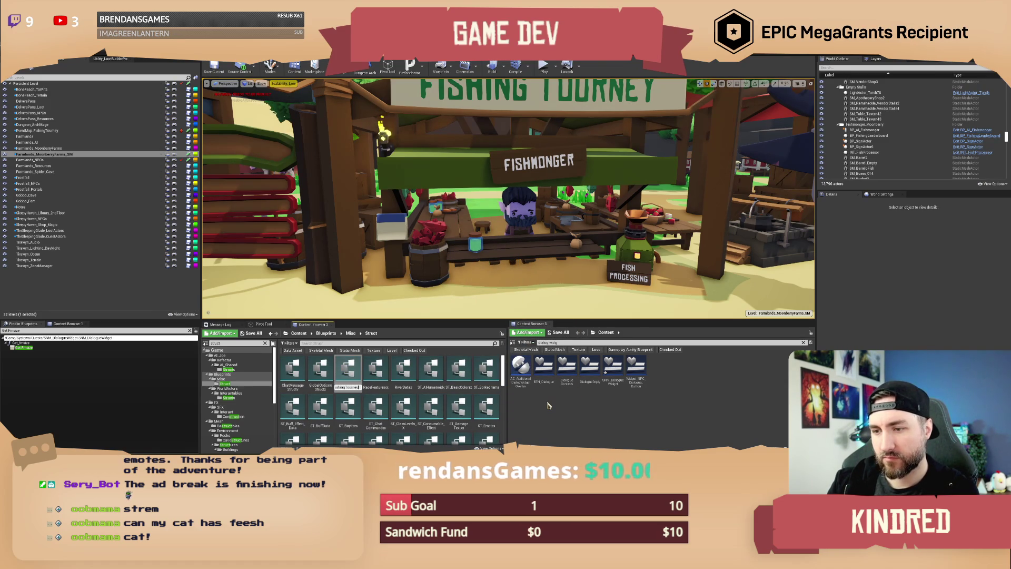
{"action": "type", "text": "Results"}
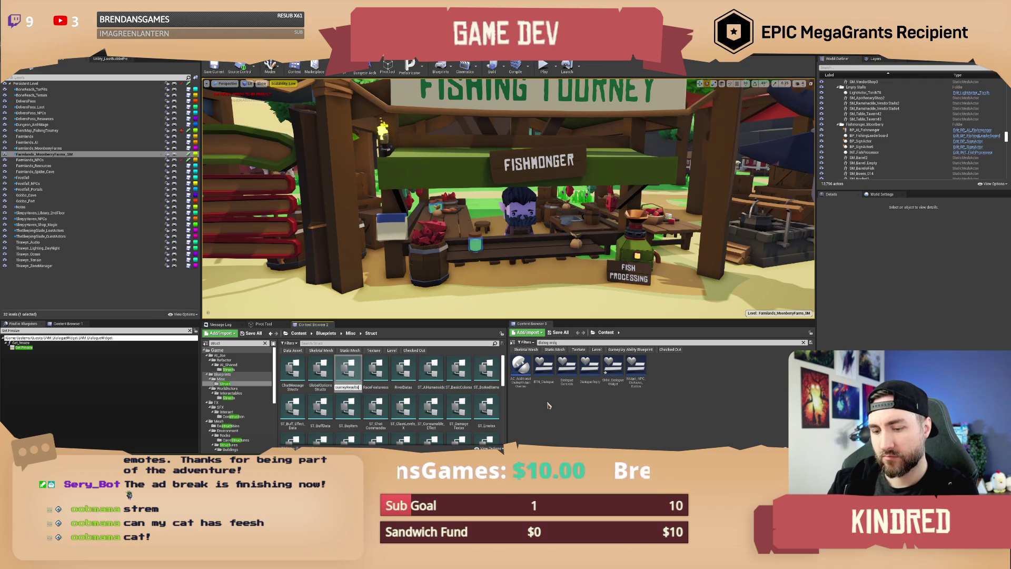
{"action": "key", "text": "Return"}
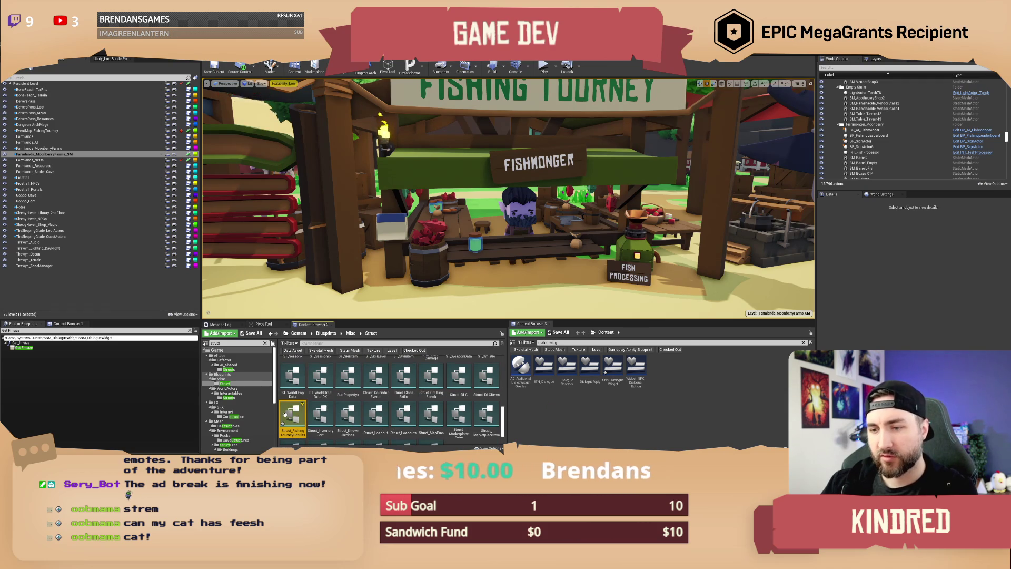
- Open the struct and rename its first member to PlayerID with type String
{"action": "double_click", "coordinate": [285, 415]}
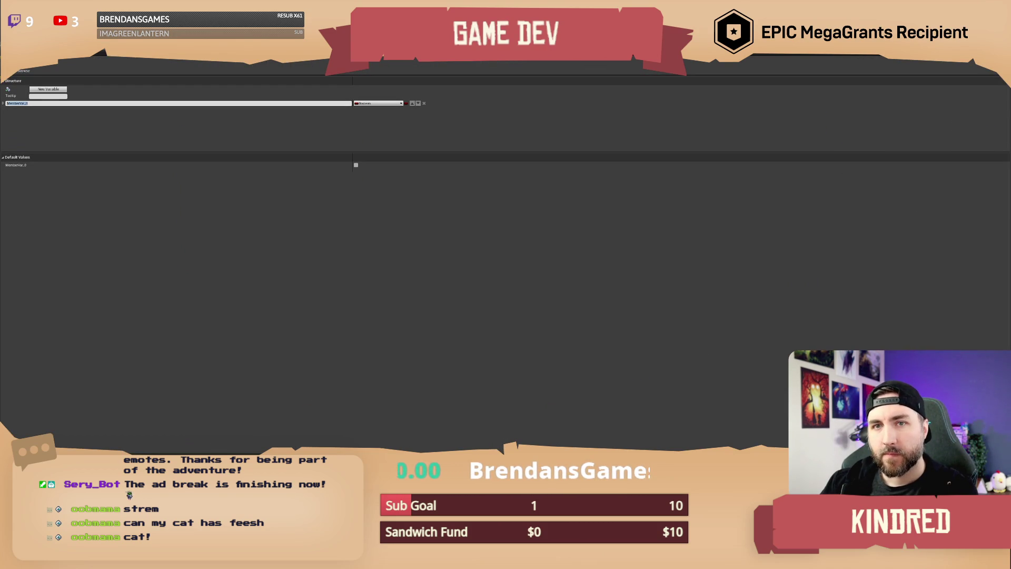
{"action": "type", "text": "PlayerID"}
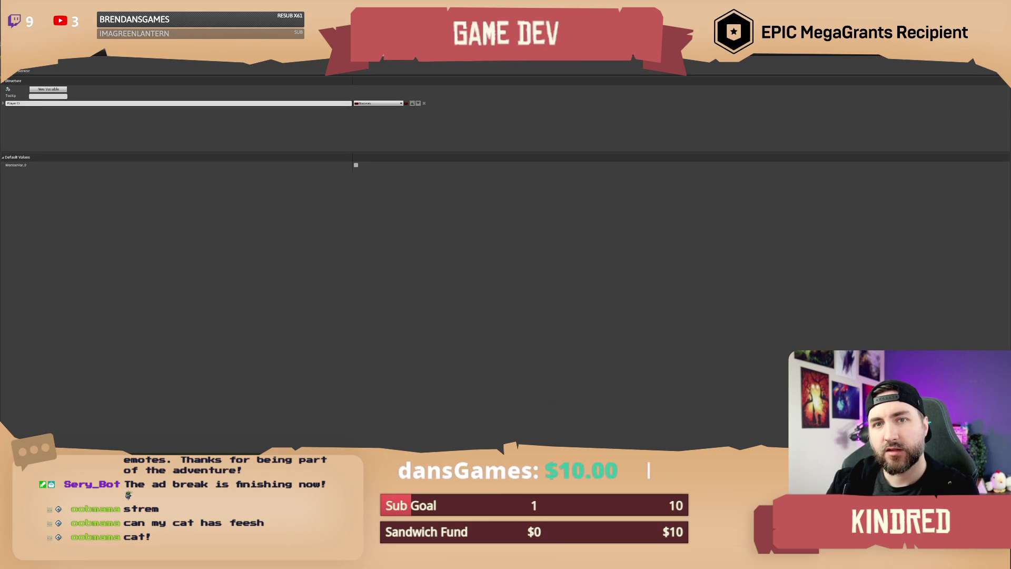
{"action": "key", "text": "Return"}
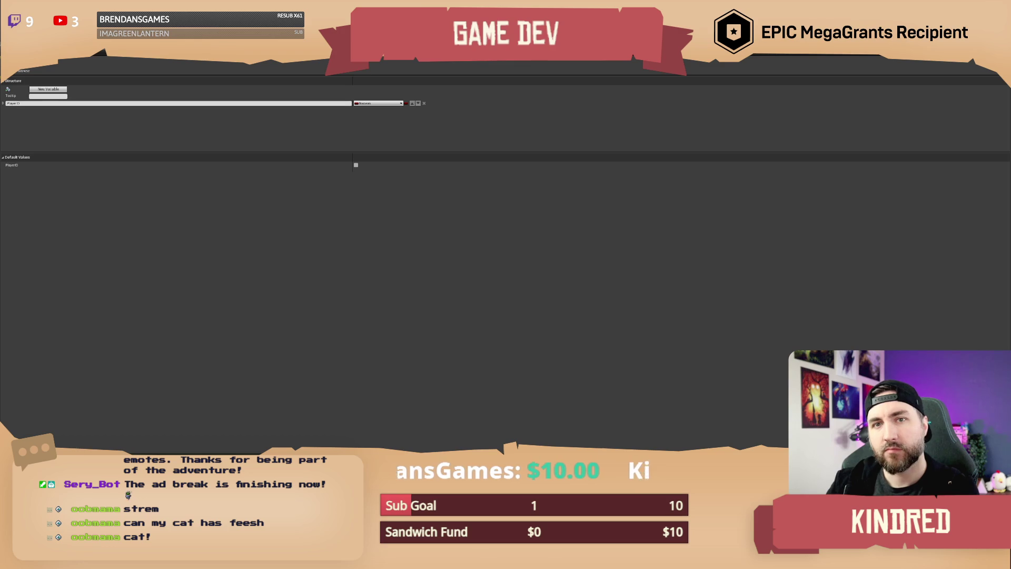
{"action": "left_click", "coordinate": [377, 105]}
{"action": "type", "text": "string"}
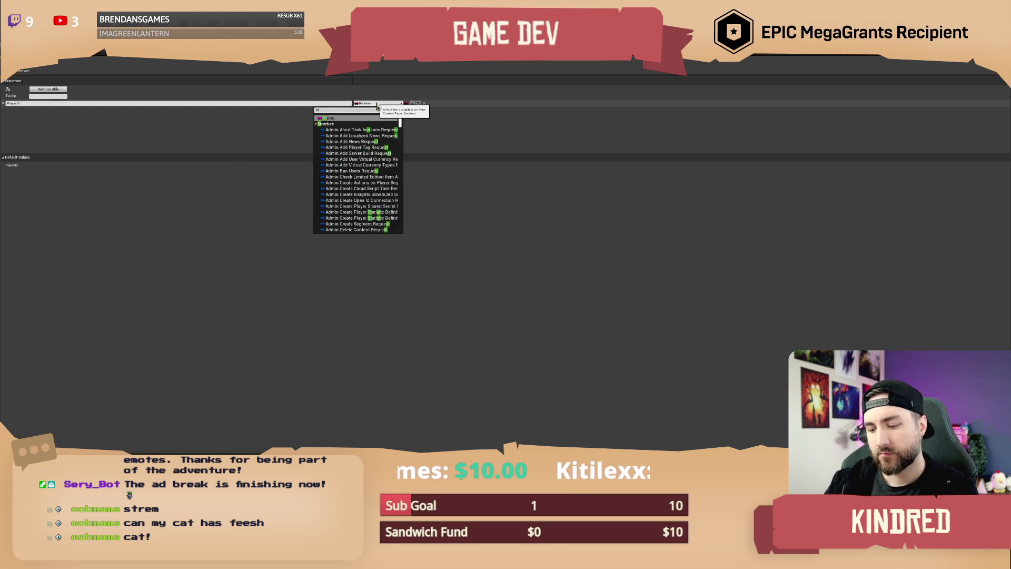
{"action": "left_click", "coordinate": [345, 118]}
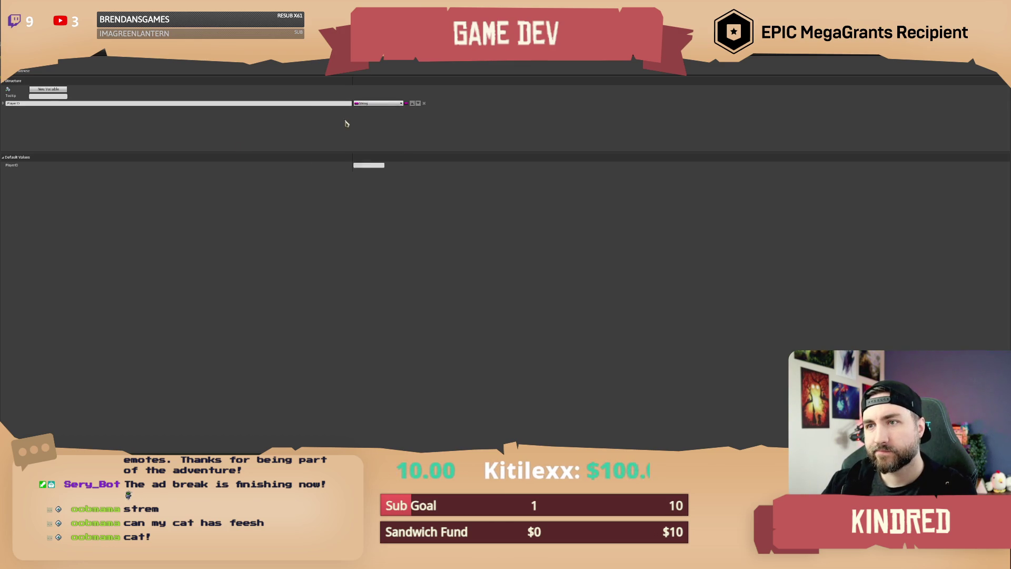
{"action": "left_click", "coordinate": [368, 105]}
{"action": "type", "text": "name"}
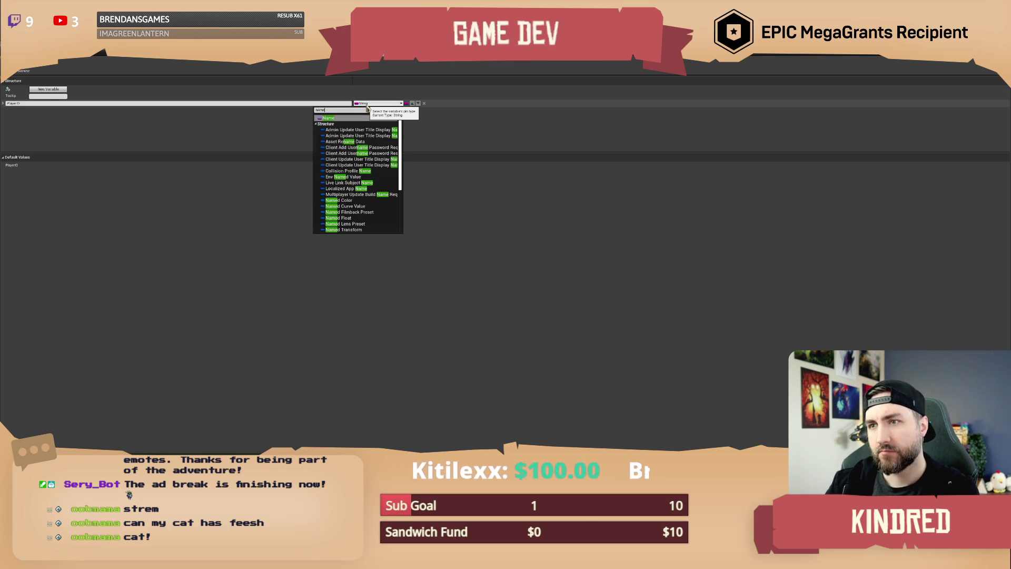
{"action": "key", "text": "Escape"}
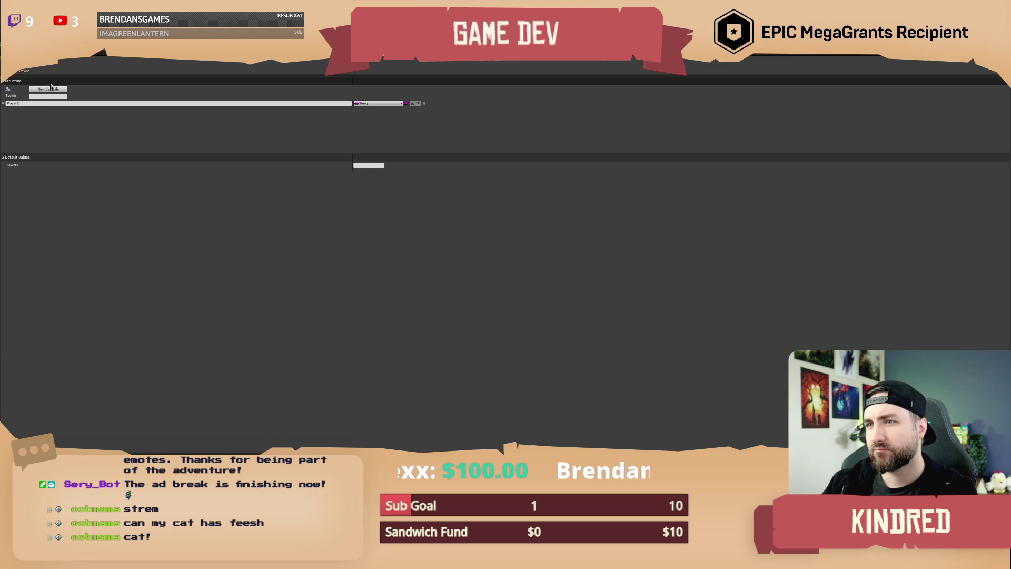
- Add a second member named BiggestSmidgens and set its type to Float
{"action": "left_click", "coordinate": [48, 89]}
{"action": "left_click", "coordinate": [28, 112]}
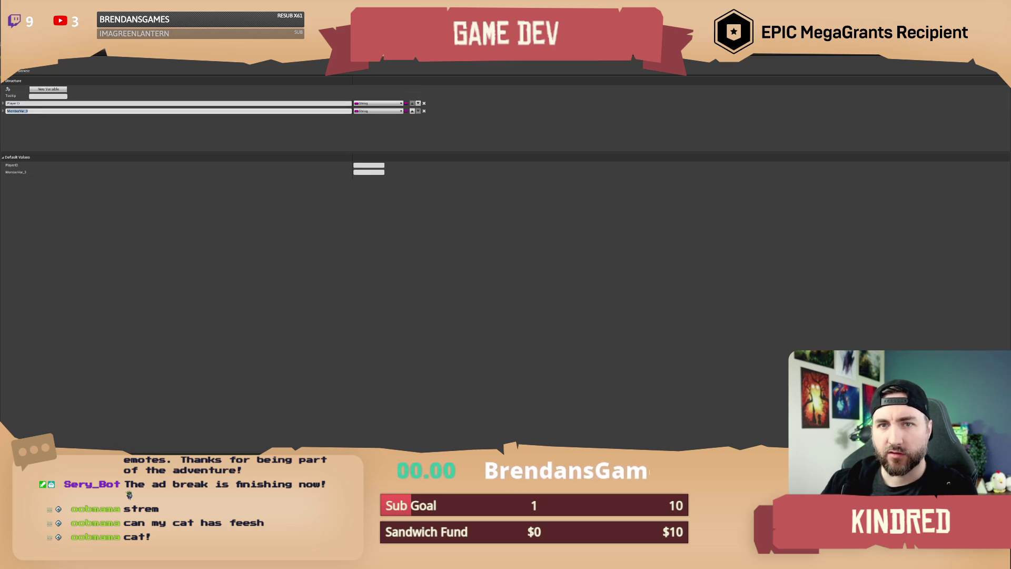
{"action": "type", "text": "Large"}
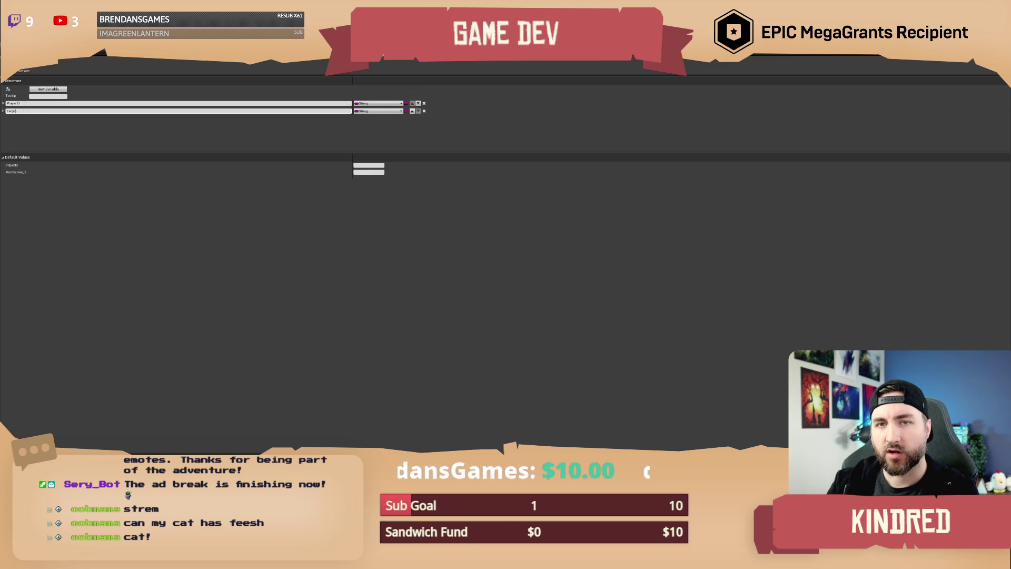
{"action": "type", "text": "Bu"}
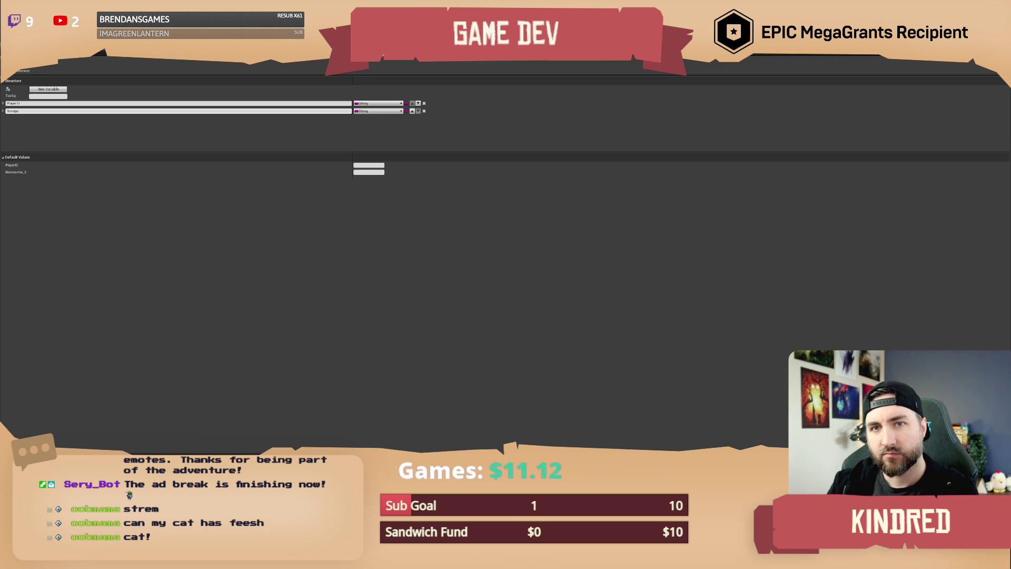
{"action": "type", "text": "Bridgen"}
{"action": "key", "text": "Return"}
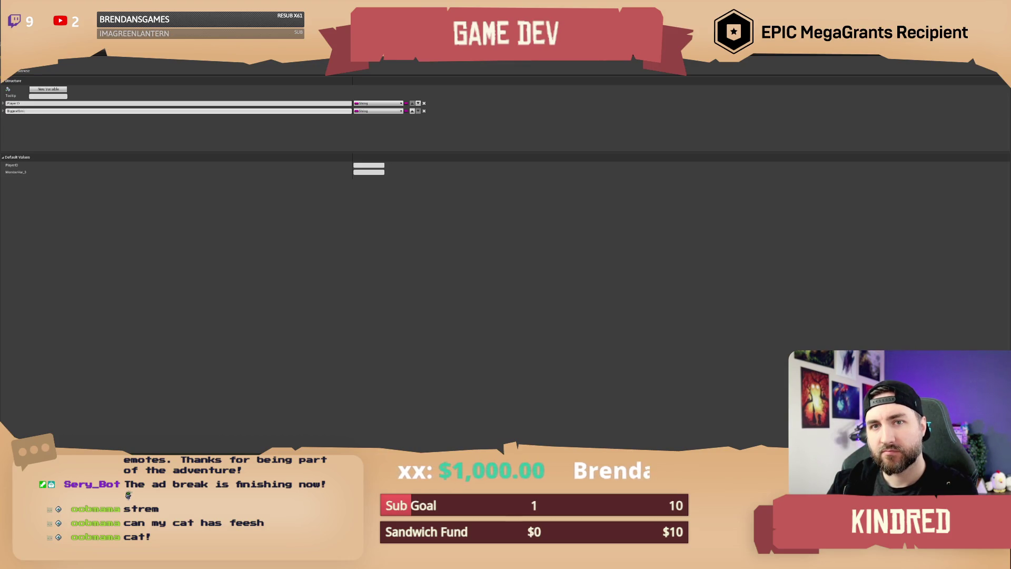
{"action": "type", "text": "s"}
{"action": "key", "text": "Return"}
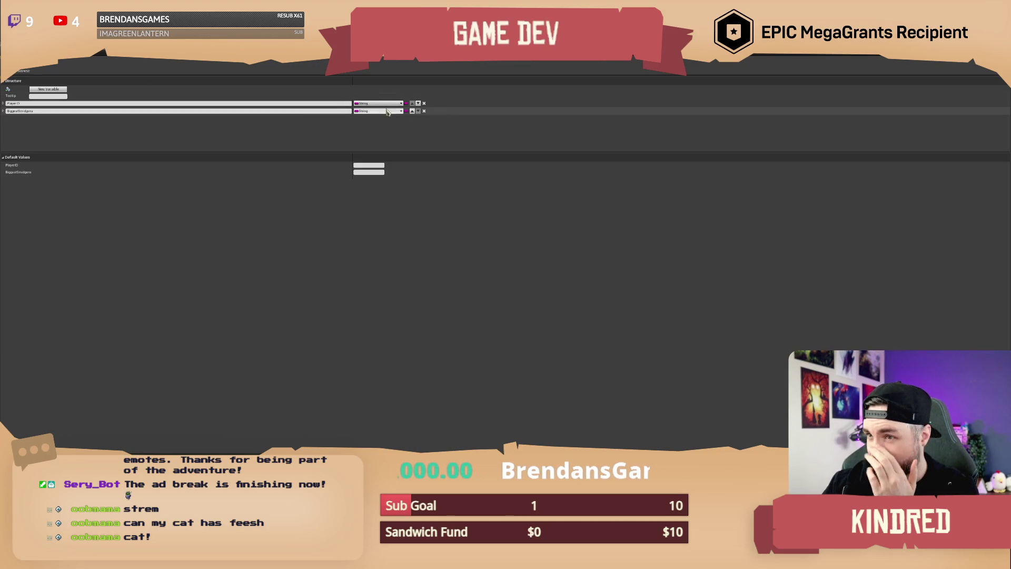
{"action": "left_click", "coordinate": [388, 111]}
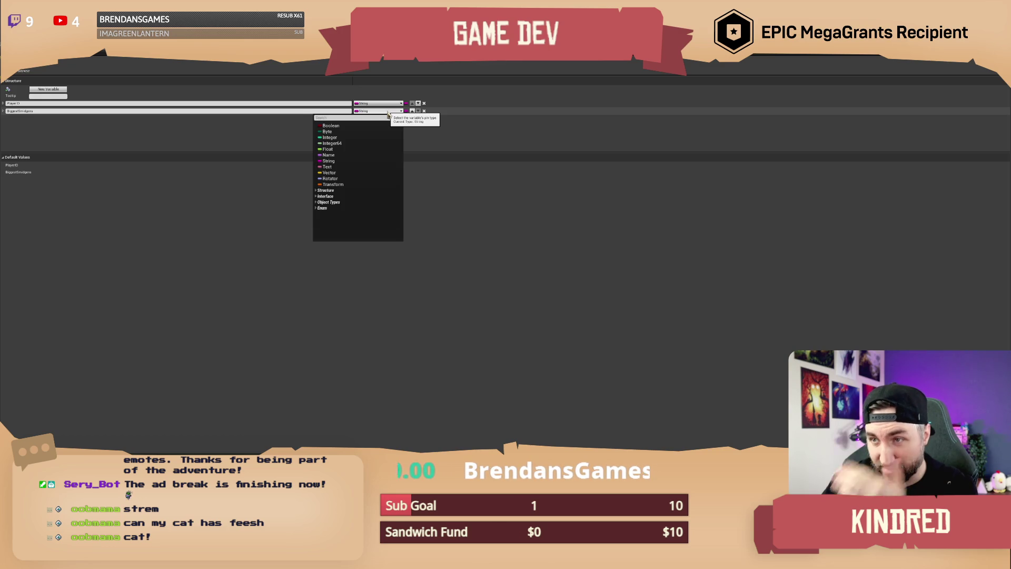
{"action": "left_click", "coordinate": [363, 147]}
{"action": "left_click", "coordinate": [378, 111]}
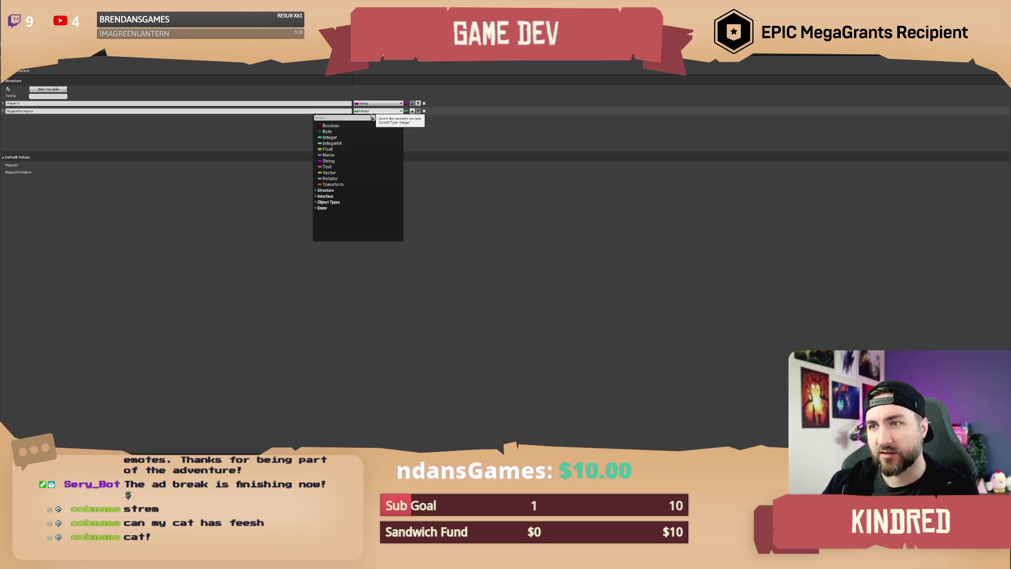
{"action": "left_click", "coordinate": [342, 149]}
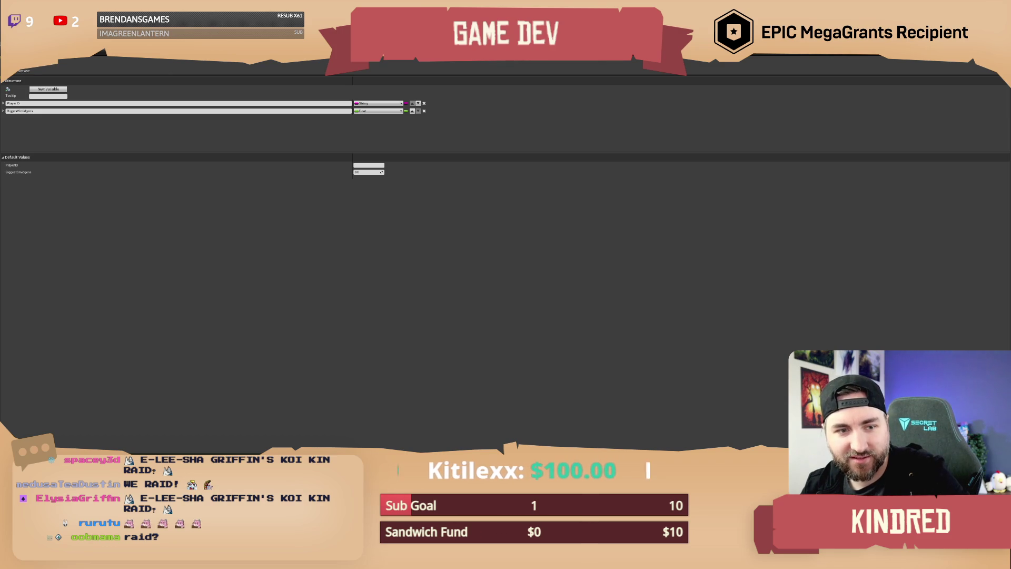
- Leave the struct editor for the level, then reopen Struct_FishingTourneyResults to check its fields
{"action": "key", "text": "alt+Tab"}
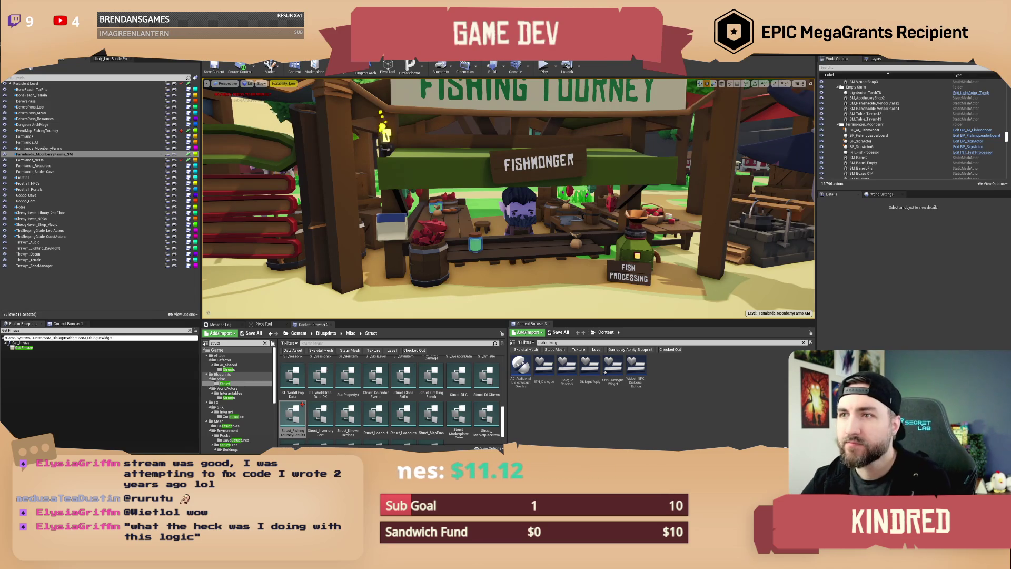
{"action": "double_click", "coordinate": [293, 416]}
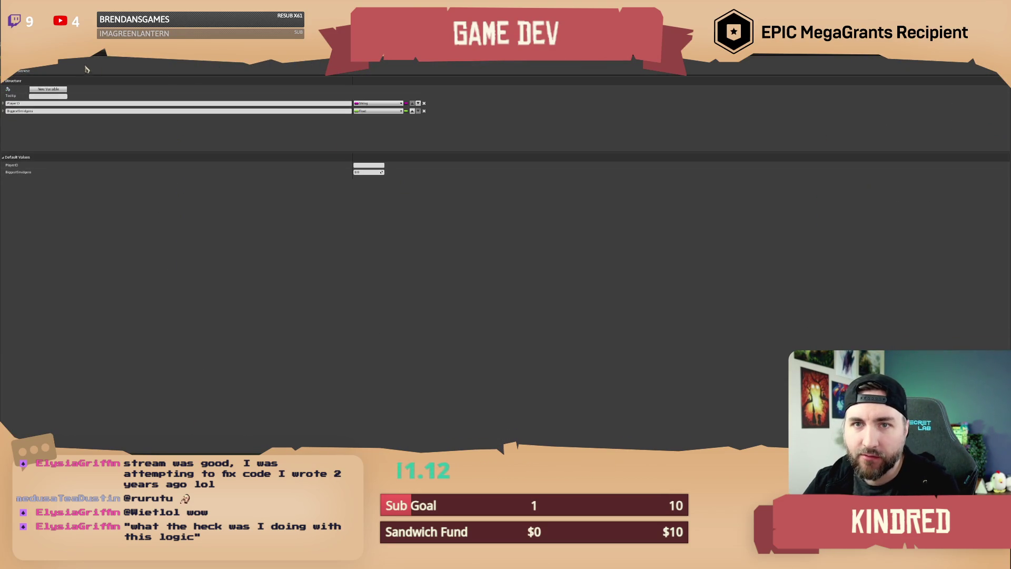
- Switch to the BP_AI_Fishmonger editor and add a new variable, NewVar_0, in My Blueprint
{"action": "key", "text": "alt+Tab"}
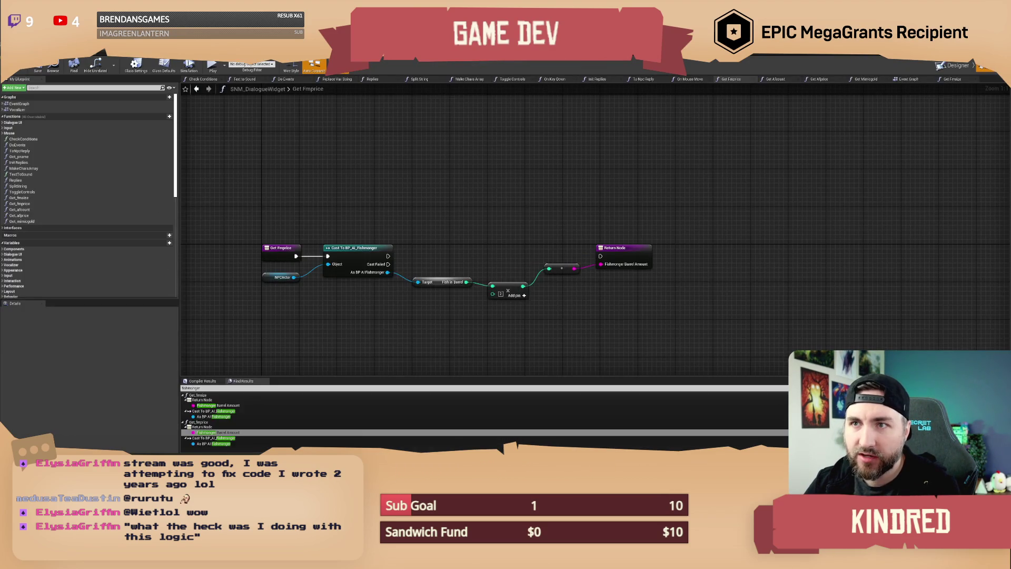
{"action": "key", "text": "alt+Tab"}
{"action": "key", "text": "alt+Tab"}
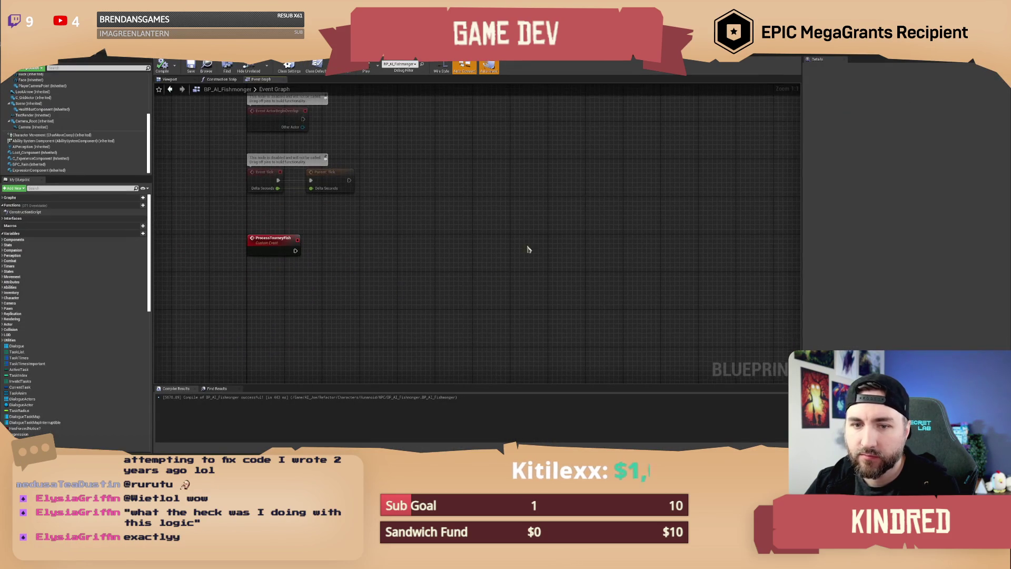
{"action": "left_click", "coordinate": [140, 234]}
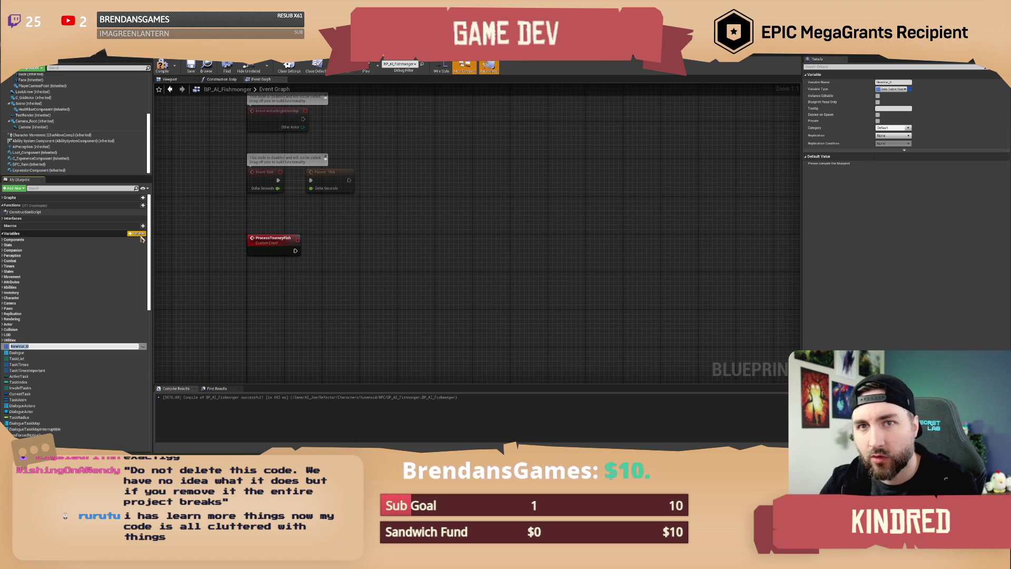
{"action": "scroll", "coordinate": [56, 123], "scroll_direction": "up", "scroll_amount": 5}
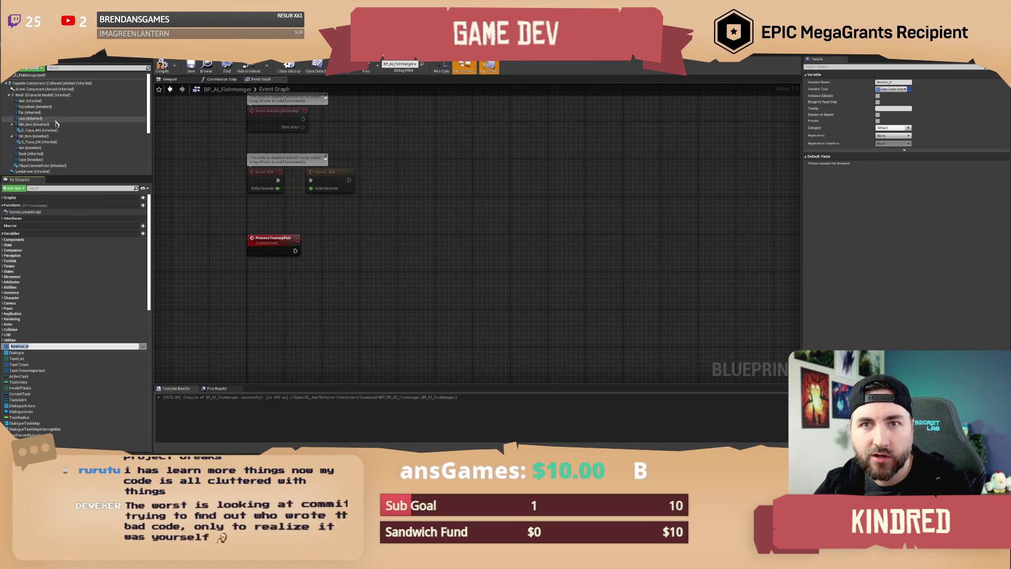
{"action": "scroll", "coordinate": [56, 123], "scroll_direction": "down", "scroll_amount": 5}
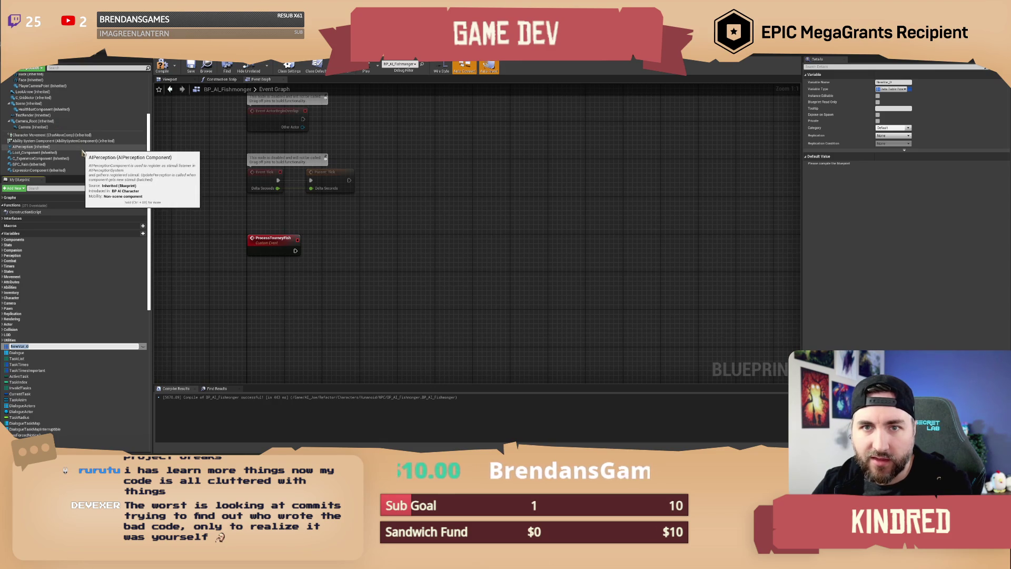
{"action": "scroll", "coordinate": [83, 153], "scroll_direction": "up", "scroll_amount": 5}
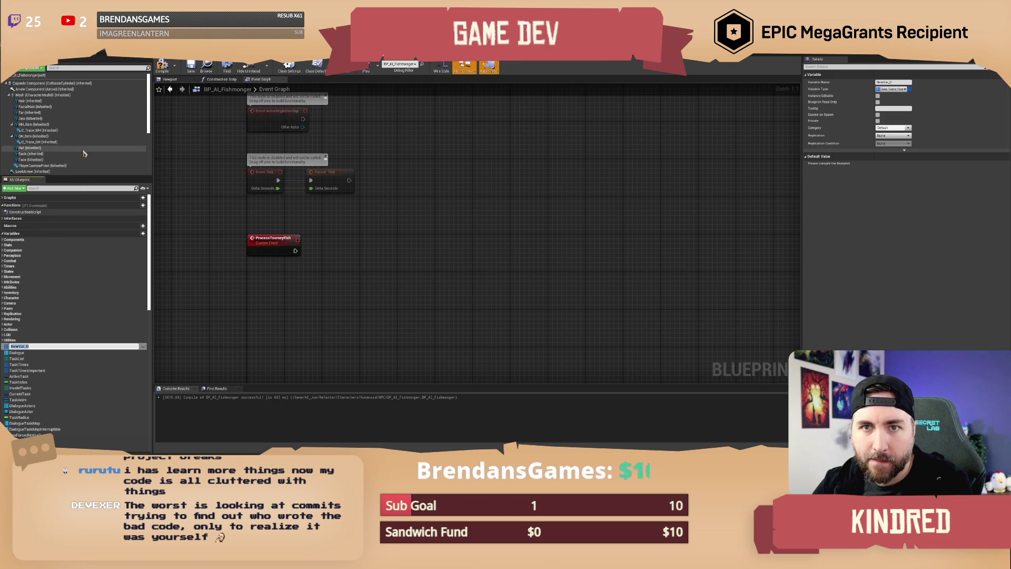
{"action": "scroll", "coordinate": [83, 153], "scroll_direction": "down", "scroll_amount": 5}
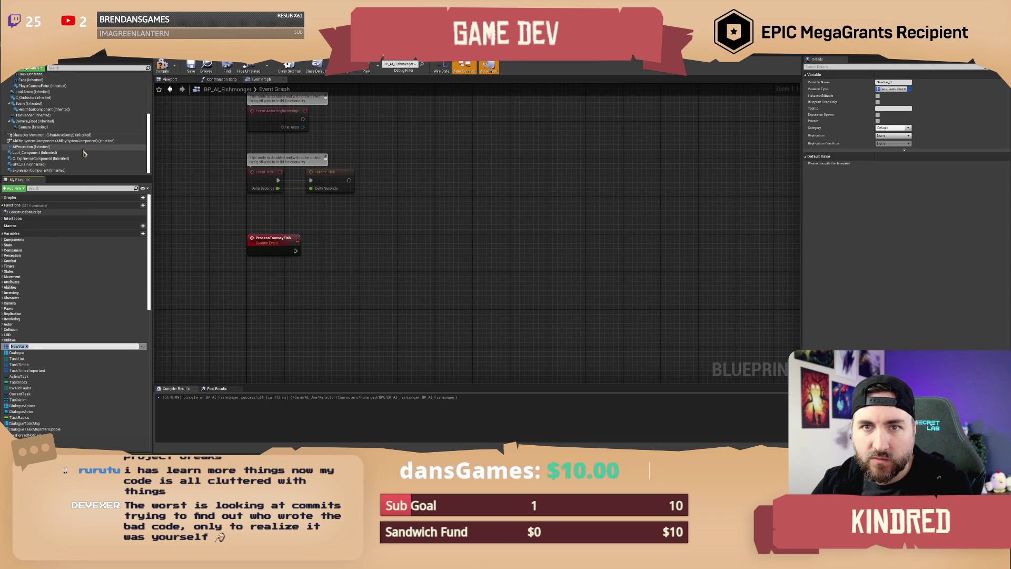
{"action": "left_click", "coordinate": [34, 354]}
{"action": "left_click", "coordinate": [27, 347]}
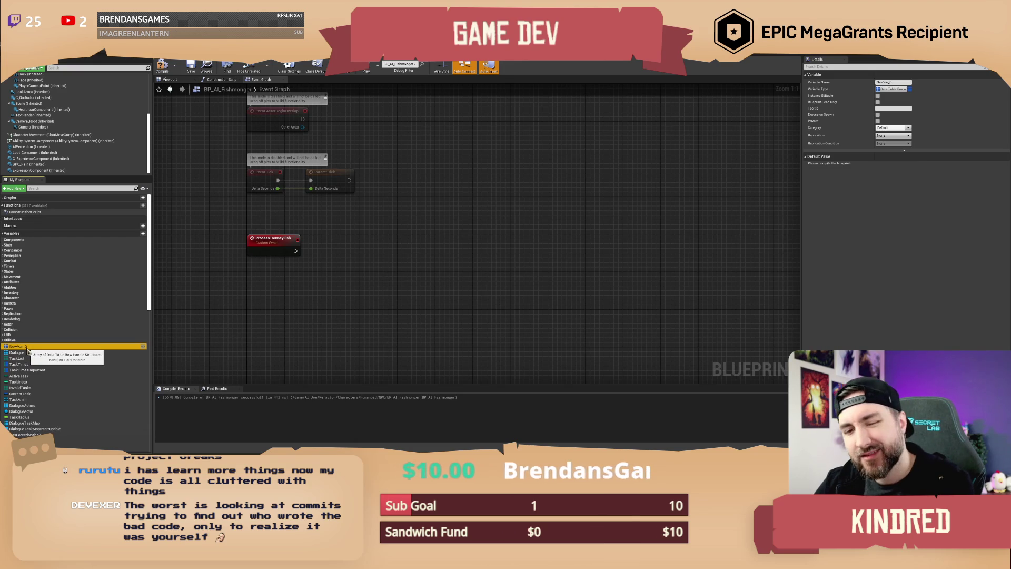
{"action": "key", "text": "F2"}
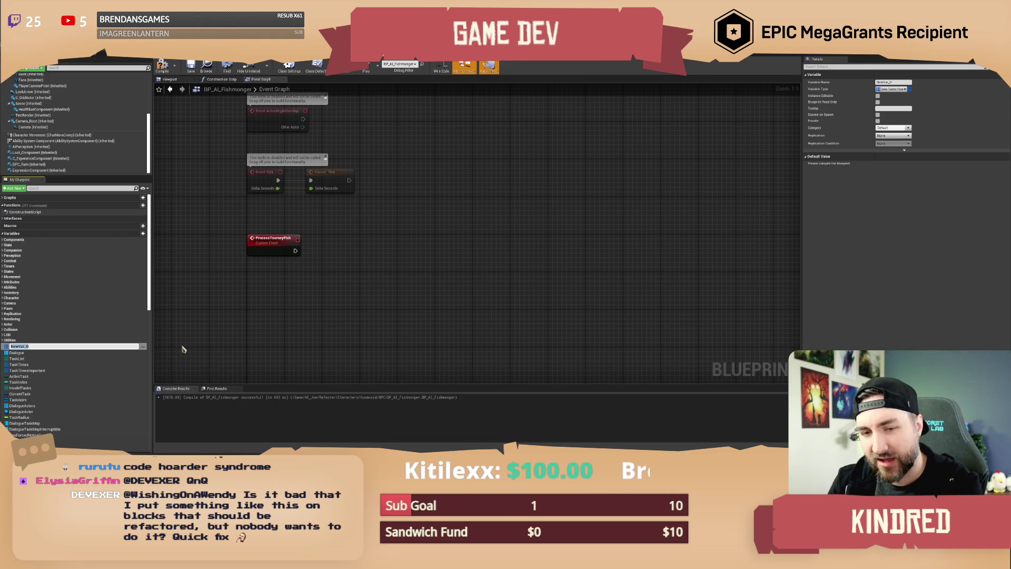
{"action": "key", "text": "BackSpace"}
- Rename NewVar_0 to CurrentTourneyResults and type it Struct Fishing Tourney Results via a 'struct fishing' search
{"action": "type", "text": "s"}
{"action": "key", "text": "BackSpace"}
{"action": "key", "text": "BackSpace"}
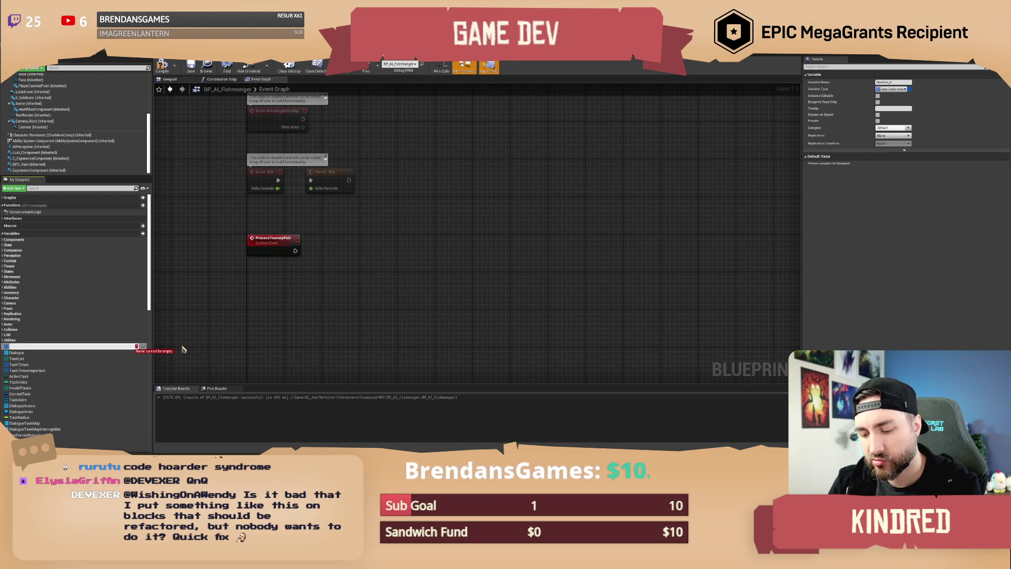
{"action": "type", "text": "c"}
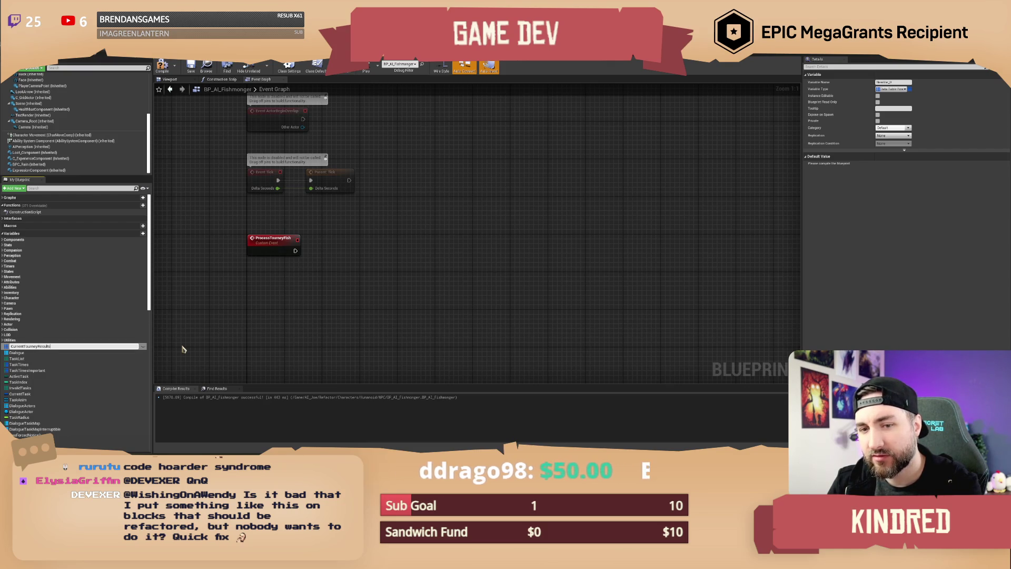
{"action": "key", "text": "Return"}
{"action": "right_click", "coordinate": [6, 349]}
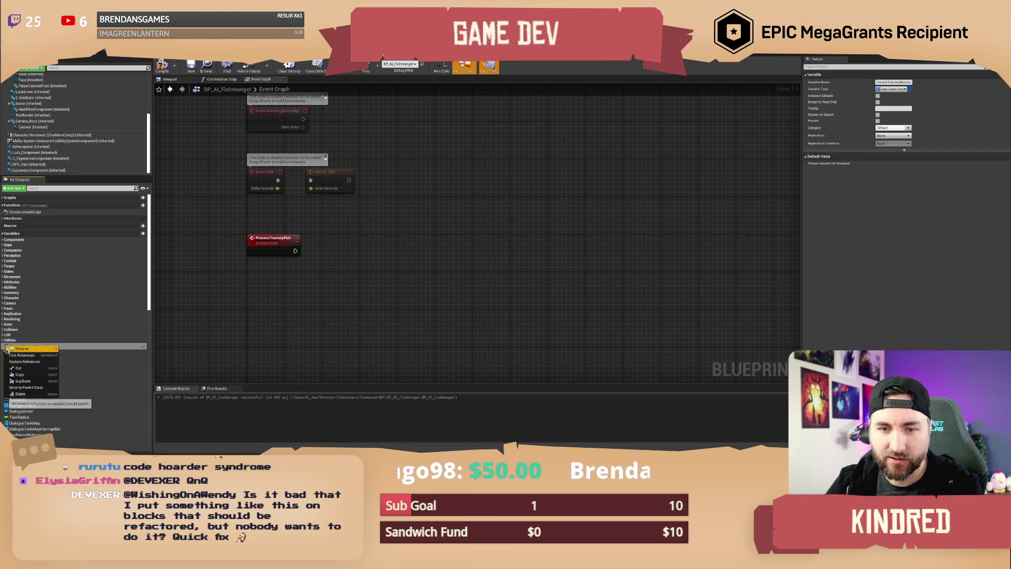
{"action": "key", "text": "Escape"}
{"action": "left_click", "coordinate": [6, 346]}
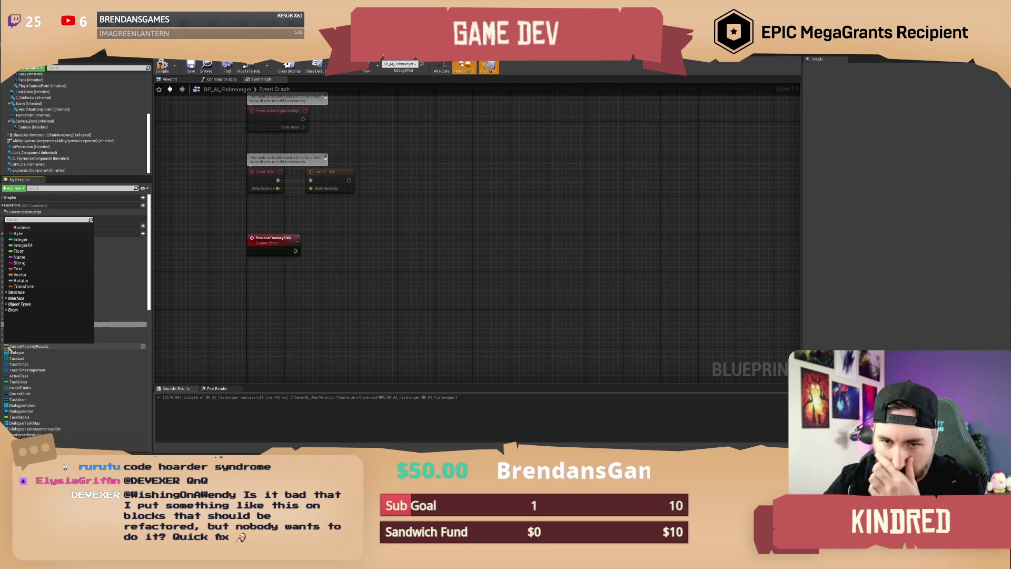
{"action": "type", "text": "struct"}
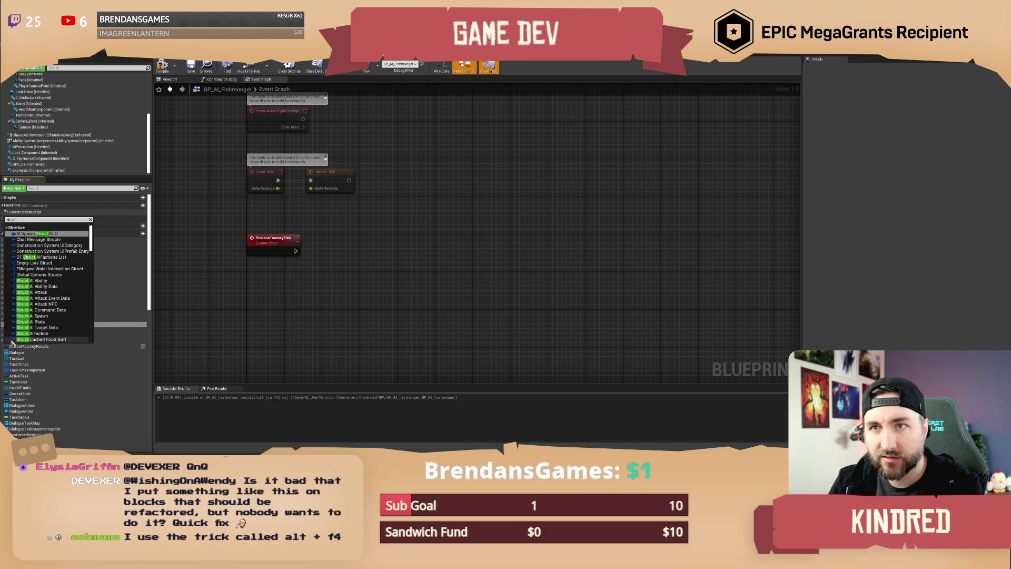
{"action": "type", "text": " fishing"}
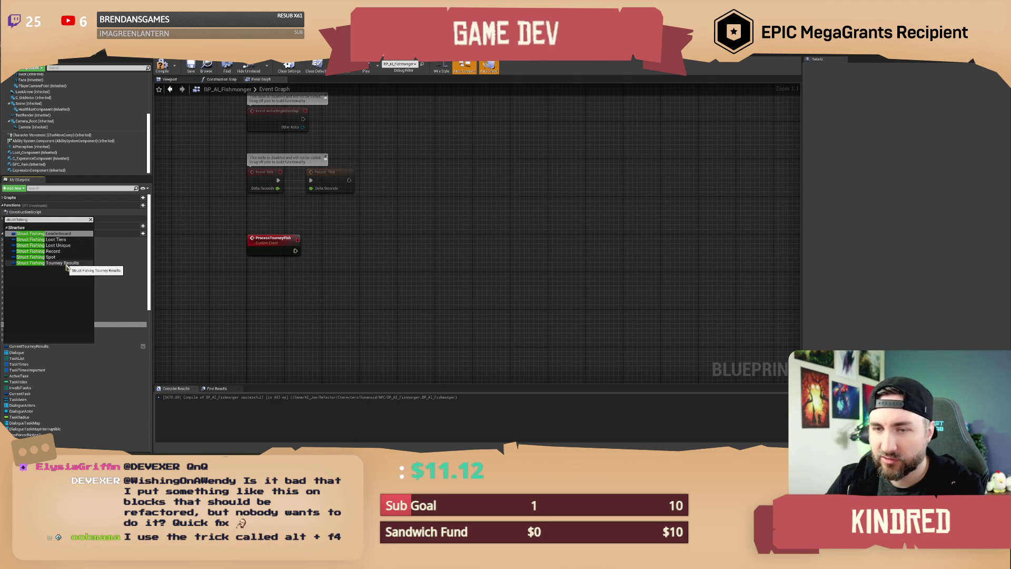
{"action": "left_click", "coordinate": [67, 264]}
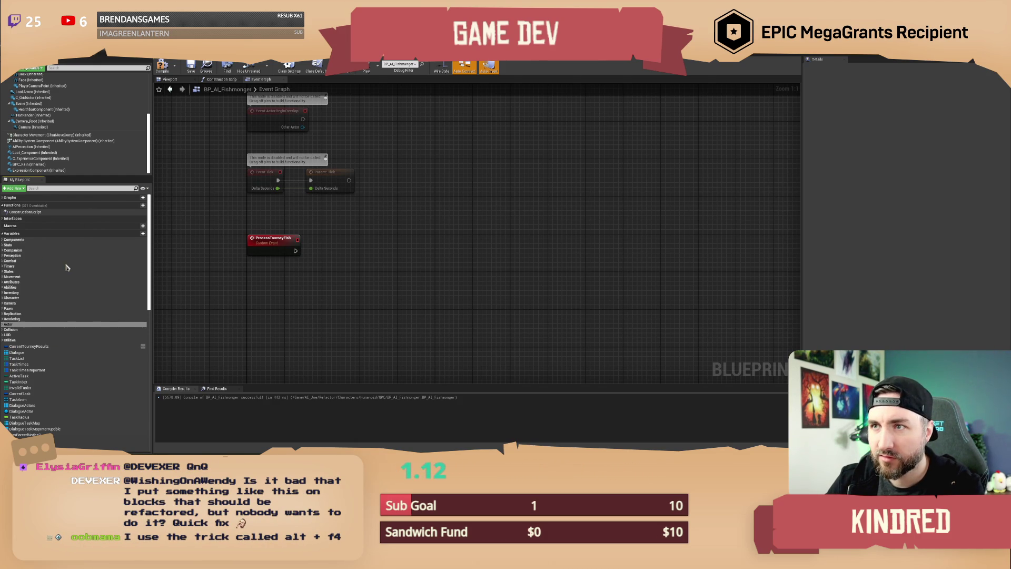
- Compile BP_AI_Fishmonger with CurrentTourneyResults and pan around the Event Graph to check it
{"action": "left_click", "coordinate": [176, 69]}
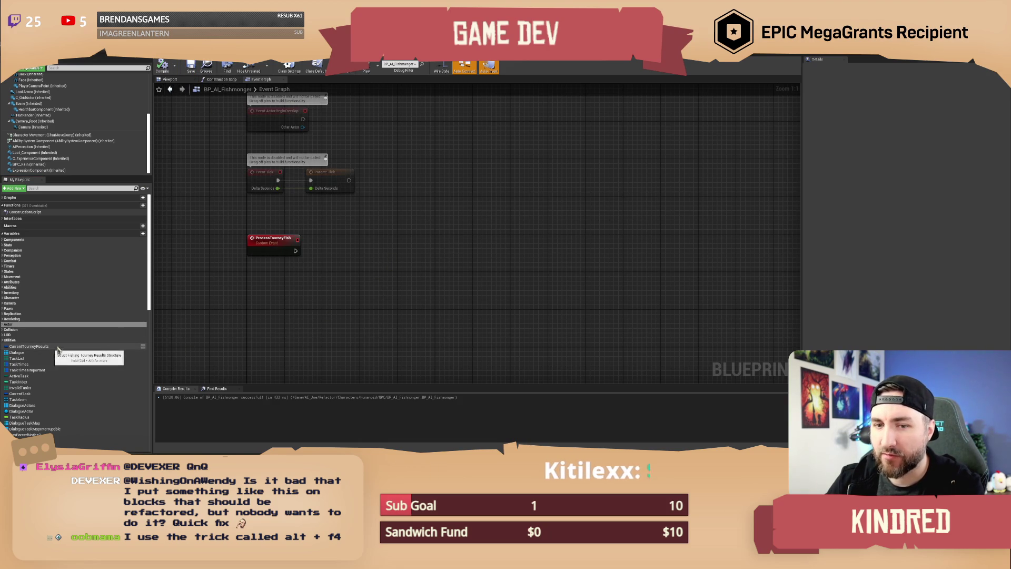
{"action": "left_click_drag", "start_coordinate": [379, 242], "coordinate": [343, 248]}
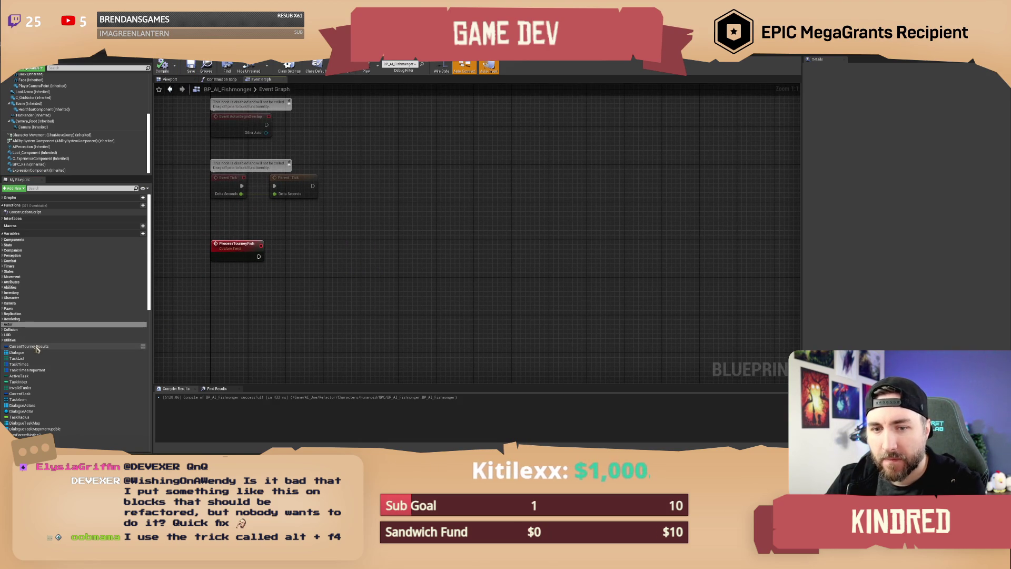
{"action": "left_click_drag", "start_coordinate": [329, 335], "coordinate": [313, 325]}
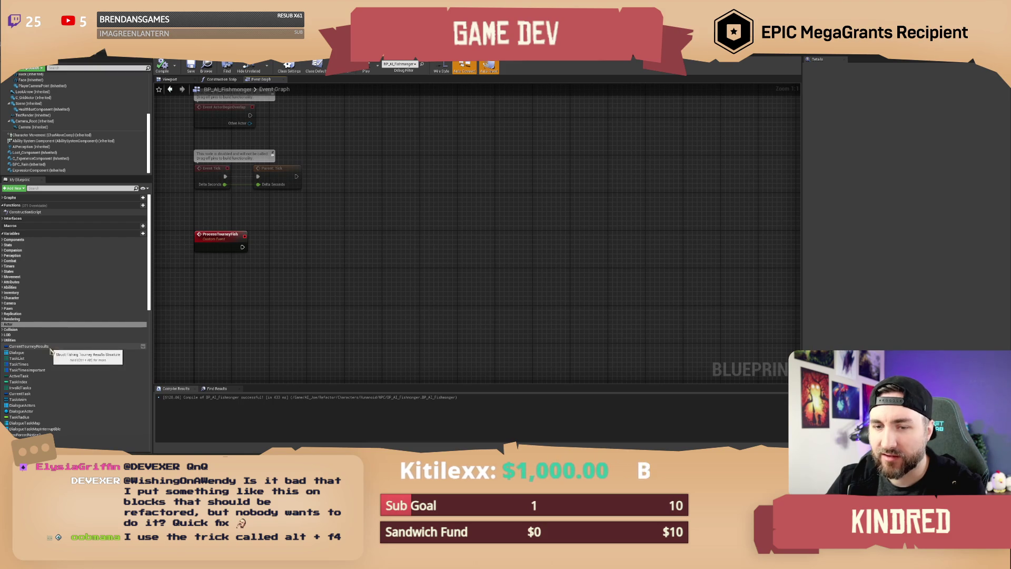
{"action": "left_click_drag", "start_coordinate": [293, 294], "coordinate": [287, 291]}
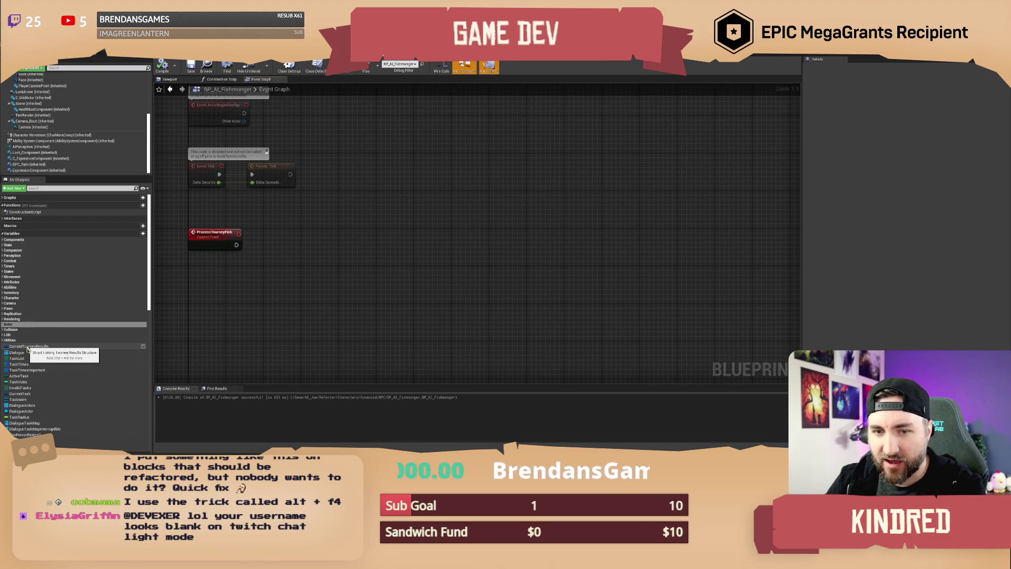
{"action": "left_click_drag", "start_coordinate": [244, 325], "coordinate": [262, 328]}
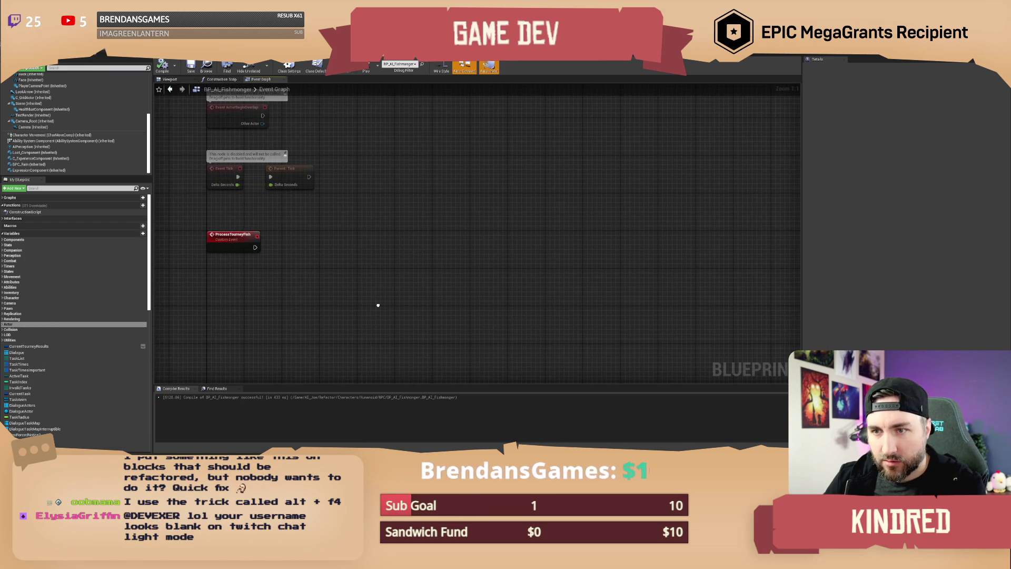
{"action": "mouse_move", "coordinate": [364, 301]}
{"action": "left_mouse_down"}
{"action": "mouse_move", "coordinate": [249, 255]}
{"action": "mouse_move", "coordinate": [289, 259]}
{"action": "mouse_move", "coordinate": [323, 247]}
{"action": "left_mouse_up"}
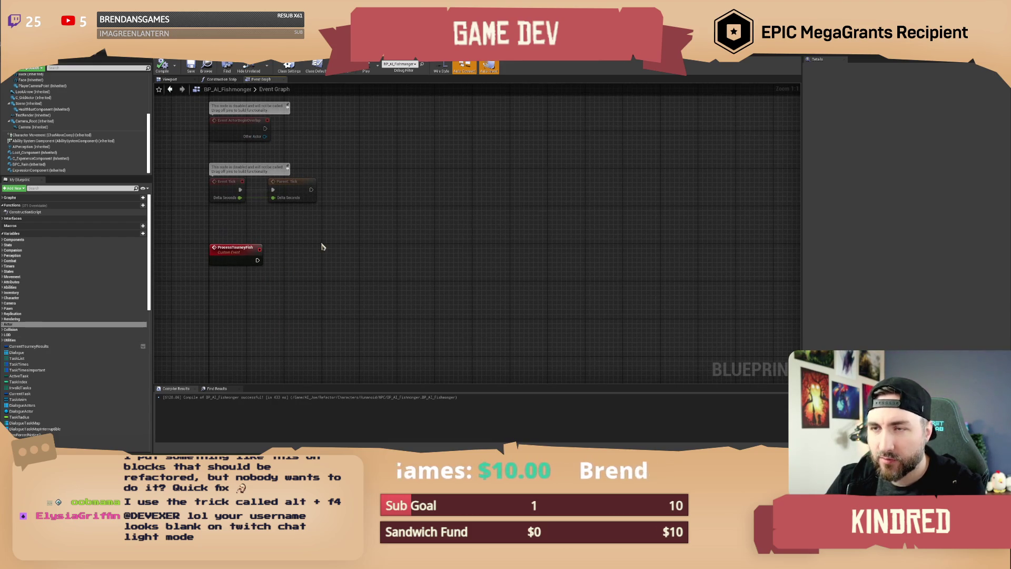
{"action": "left_click_drag", "start_coordinate": [336, 210], "coordinate": [337, 227]}
{"action": "left_click_drag", "start_coordinate": [355, 130], "coordinate": [352, 133]}
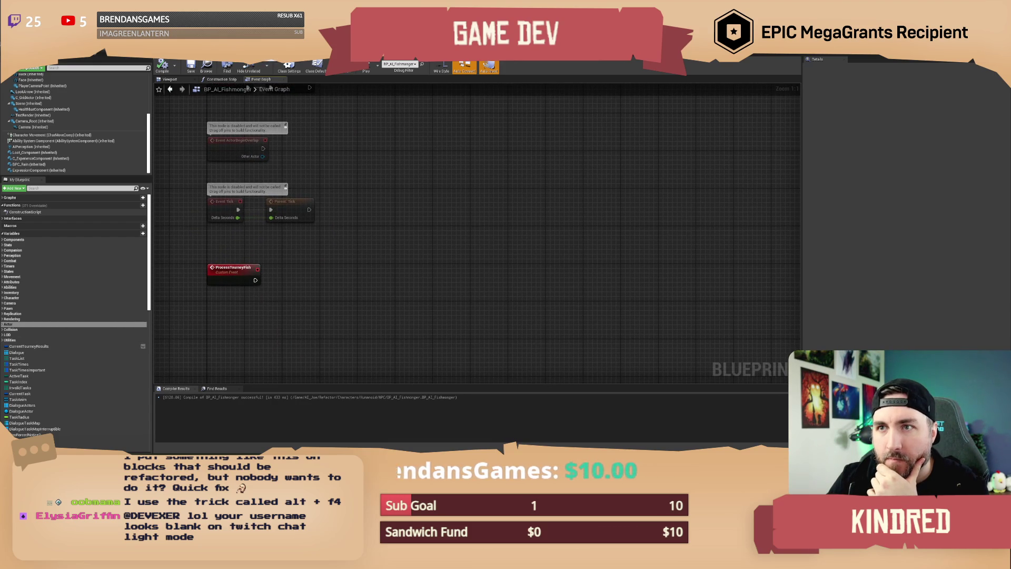
- Cycle back to SNM_DialogueWidget's Get Fmprice graph and select the Get_fmsize function
{"action": "key", "text": "ctrl+Tab"}
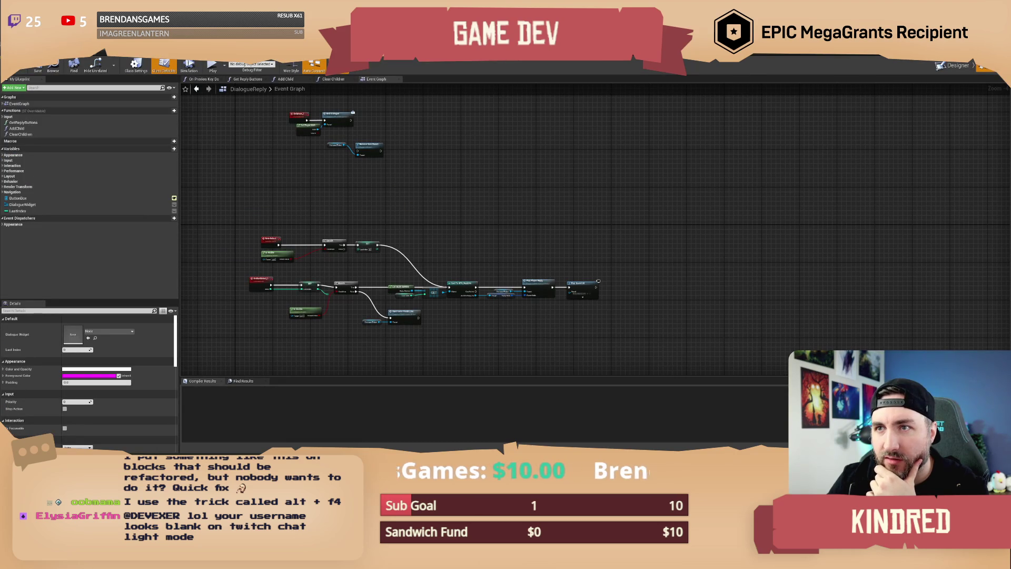
{"action": "key", "text": "ctrl+Tab"}
{"action": "key", "text": "ctrl+Tab"}
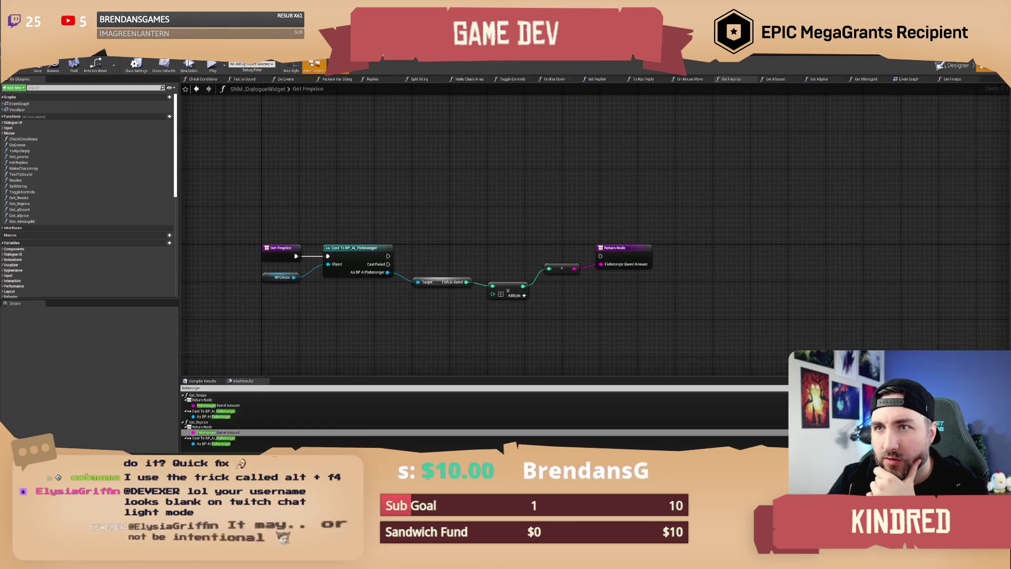
{"action": "left_click_drag", "start_coordinate": [430, 213], "coordinate": [415, 172]}
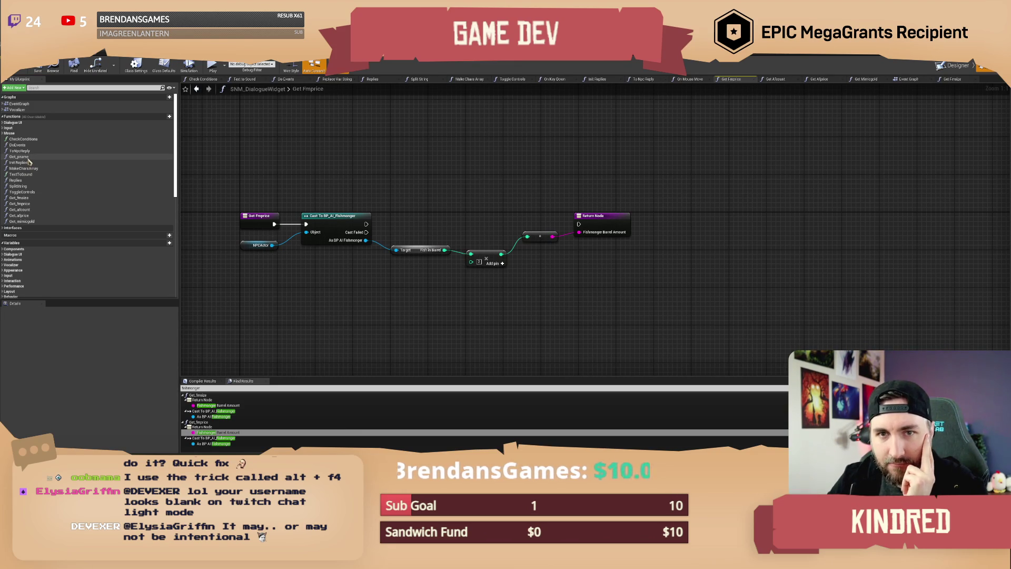
{"action": "left_click", "coordinate": [26, 199]}
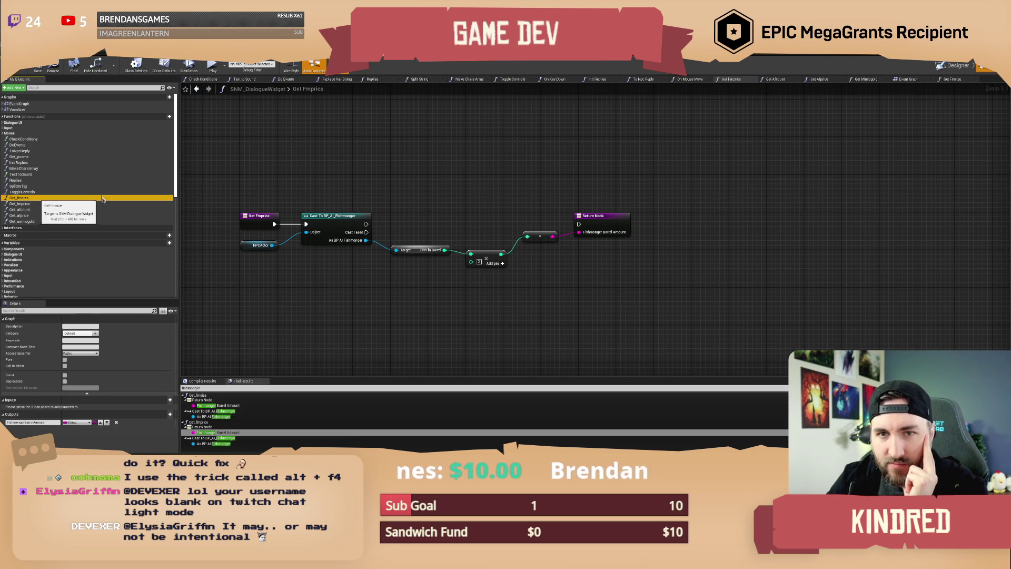
- Compile the dialogue widget and rename the duplicated Get_fmsize function to Get_tourneyfish
{"action": "left_click", "coordinate": [462, 178]}
{"action": "left_click_drag", "start_coordinate": [402, 169], "coordinate": [402, 173]}
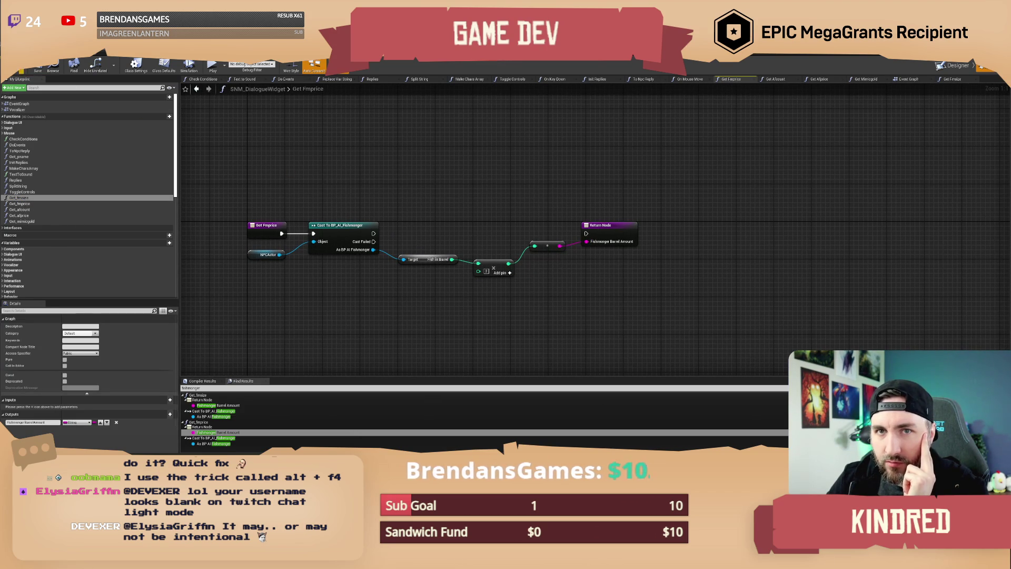
{"action": "left_click", "coordinate": [38, 71]}
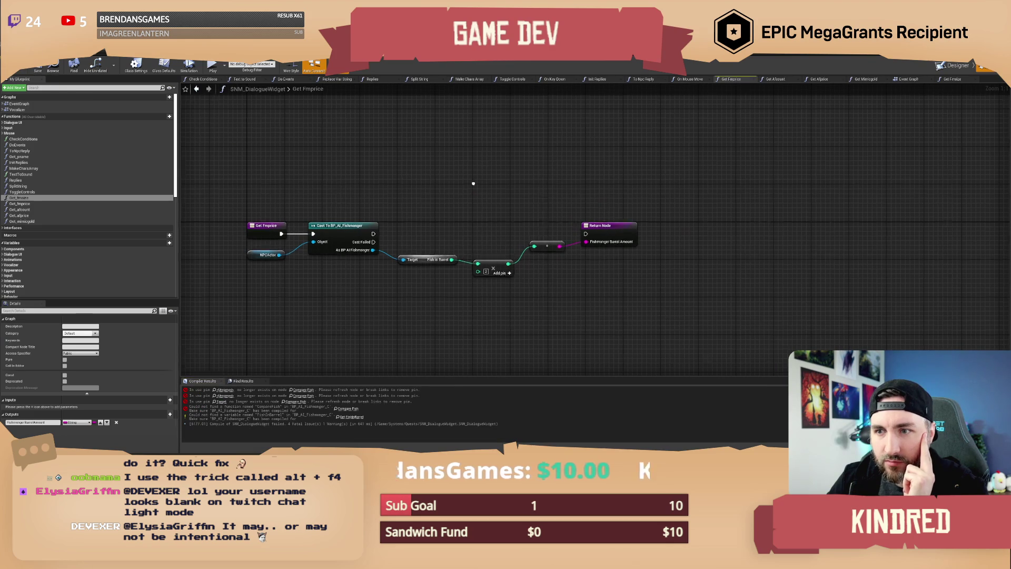
{"action": "left_click_drag", "start_coordinate": [472, 182], "coordinate": [462, 184]}
{"action": "left_click", "coordinate": [19, 198]}
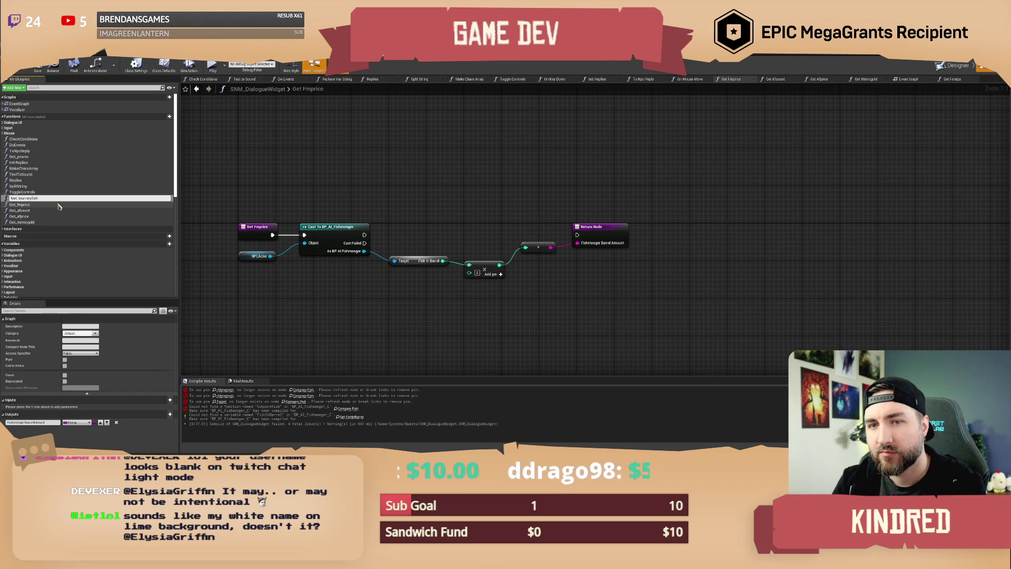
{"action": "key", "text": "Return"}
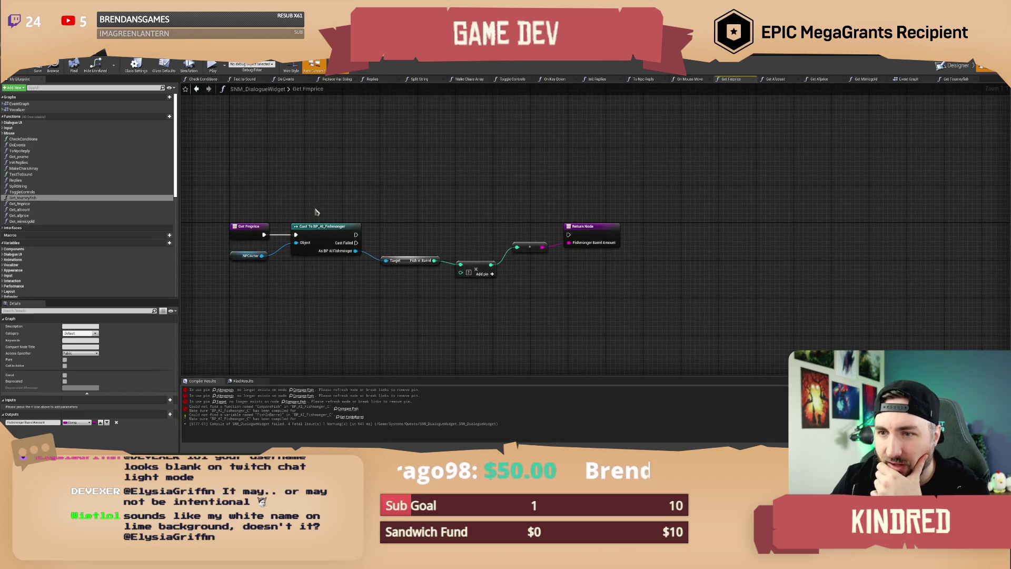
- Search the dialogue widget blueprint for 'fmprice' references, then switch to the level editor
{"action": "left_click", "coordinate": [20, 204]}
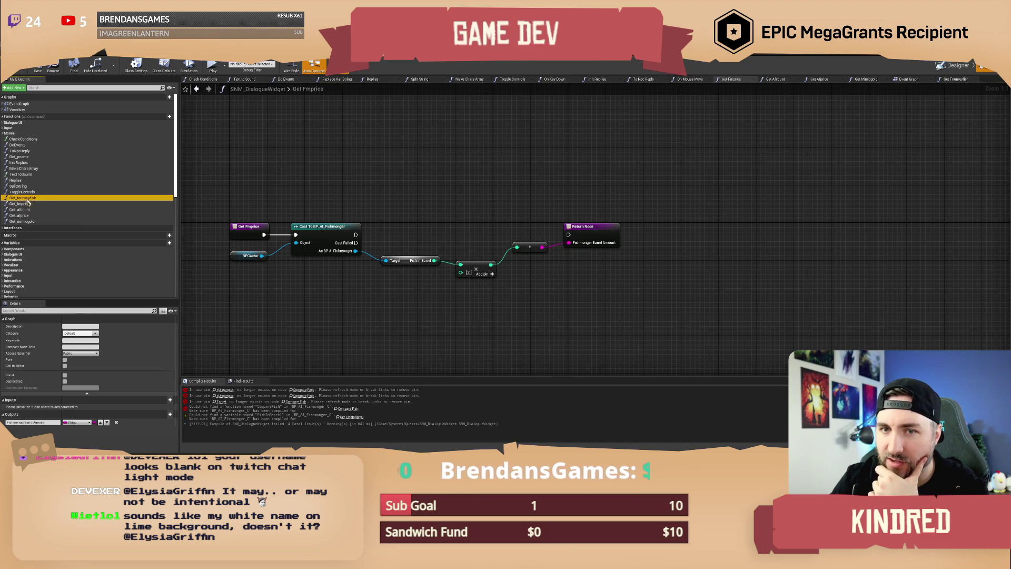
{"action": "left_click", "coordinate": [243, 383]}
{"action": "left_click", "coordinate": [242, 388]}
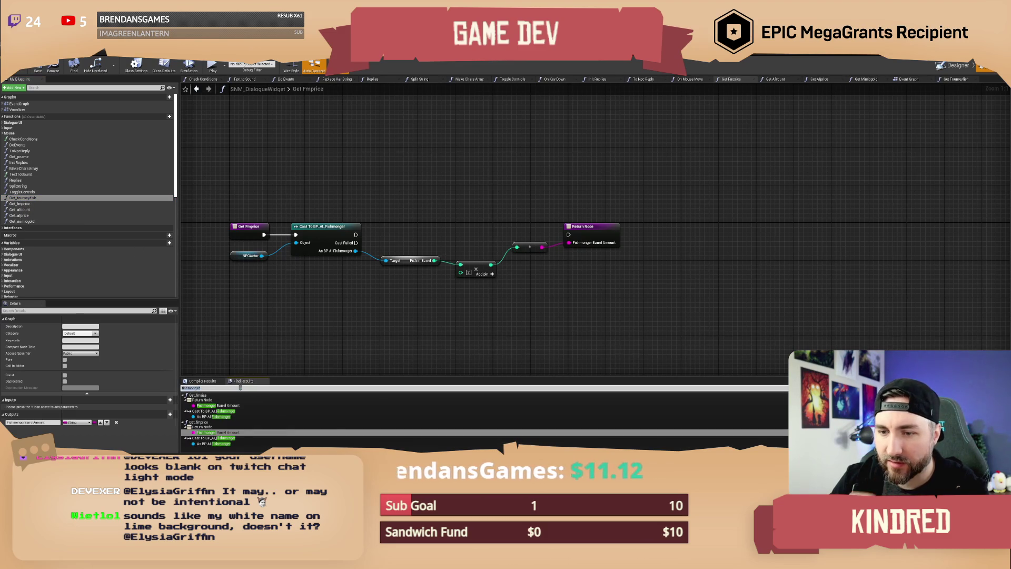
{"action": "type", "text": "fmpri"}
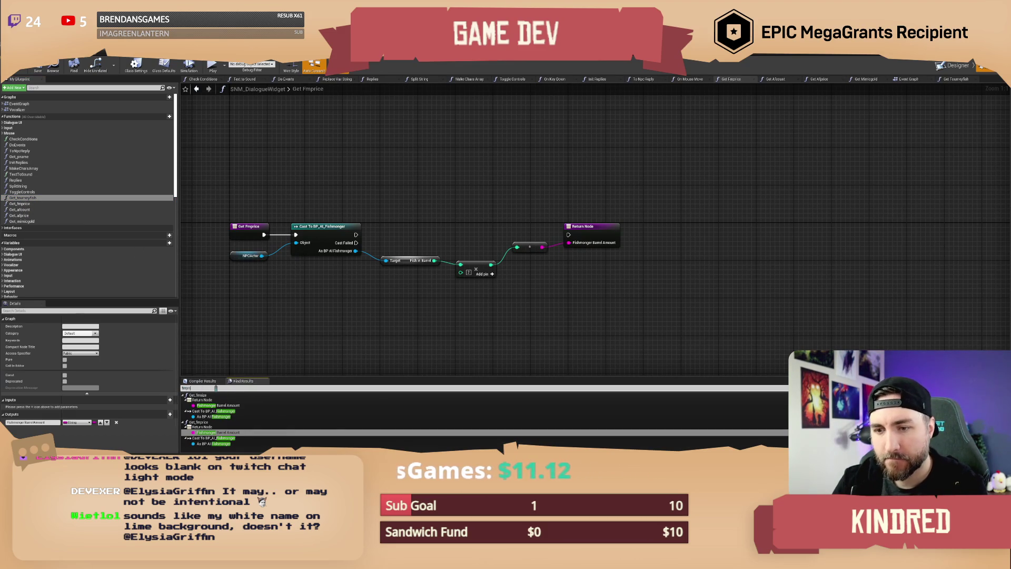
{"action": "type", "text": "ce"}
{"action": "key", "text": "Return"}
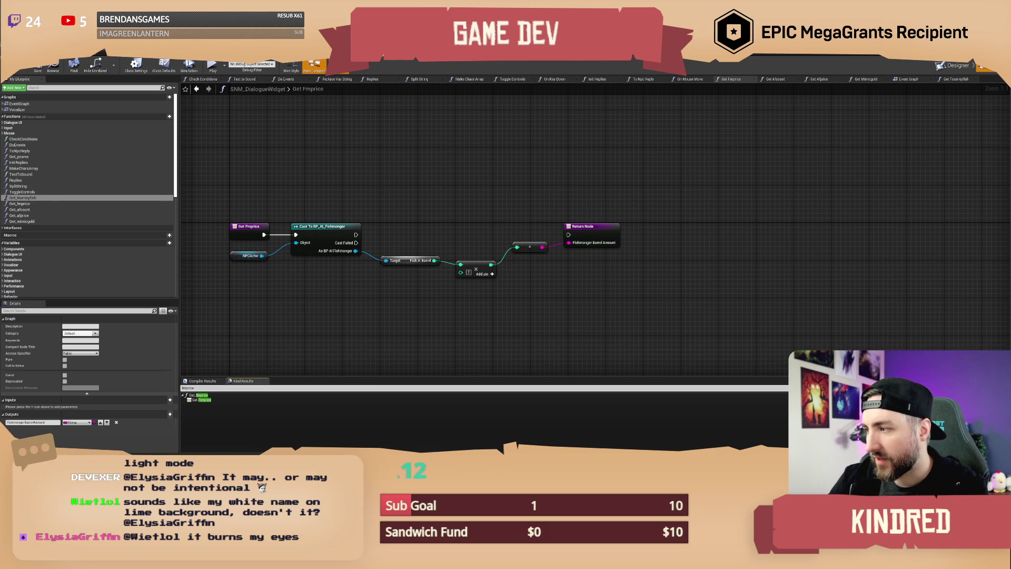
{"action": "key", "text": "alt+Tab"}
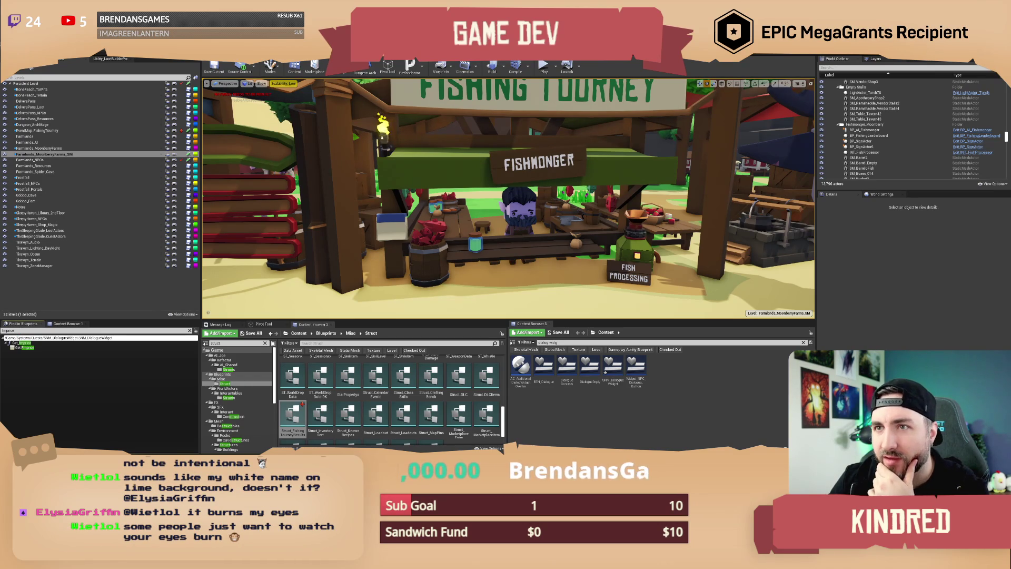
- Return to SNM_DialogueWidget and scroll through the Variables list in My Blueprint
{"action": "key", "text": "alt+Tab"}
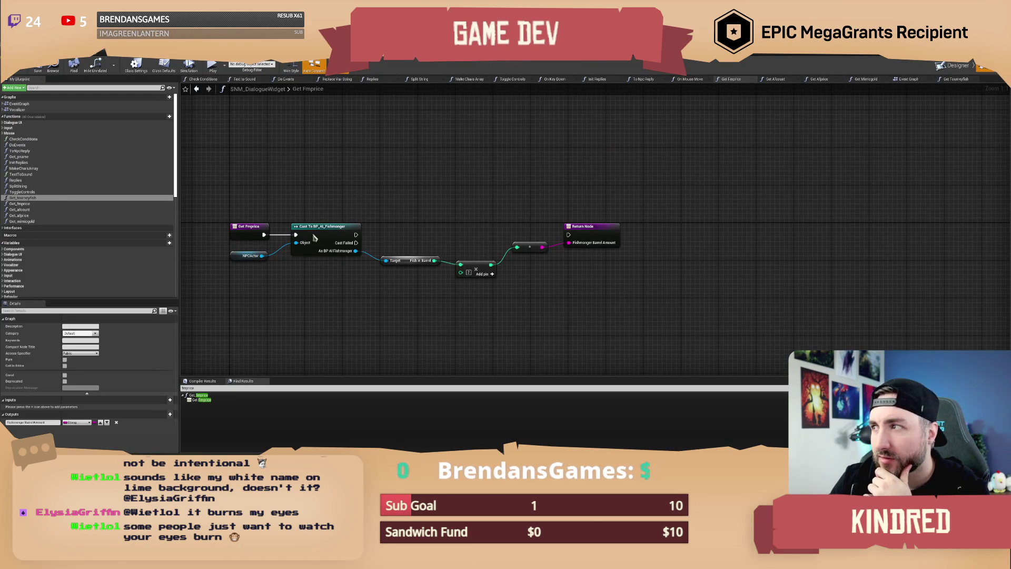
{"action": "scroll", "coordinate": [47, 237], "scroll_direction": "down", "scroll_amount": 5}
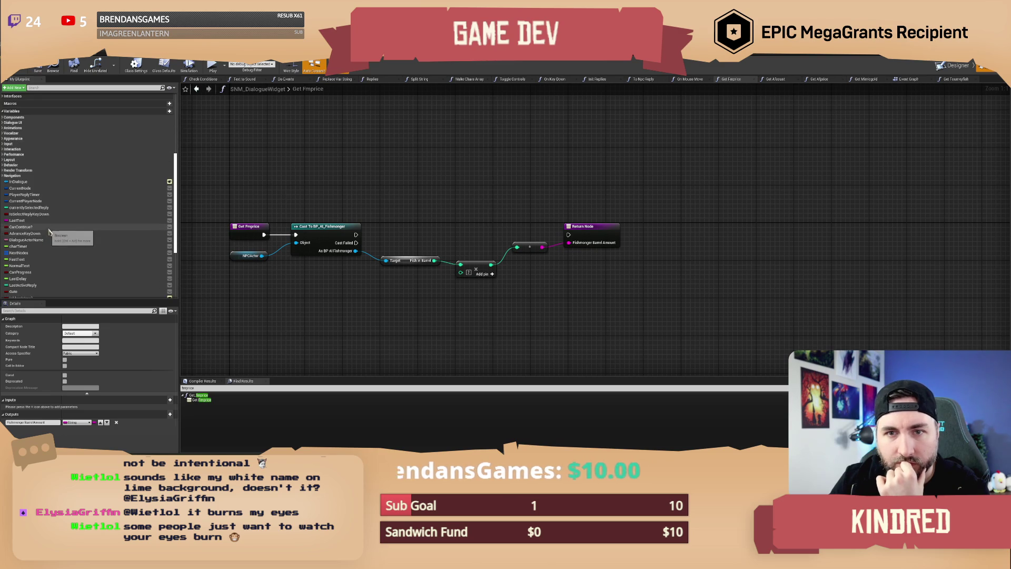
{"action": "scroll", "coordinate": [49, 232], "scroll_direction": "down", "scroll_amount": 2}
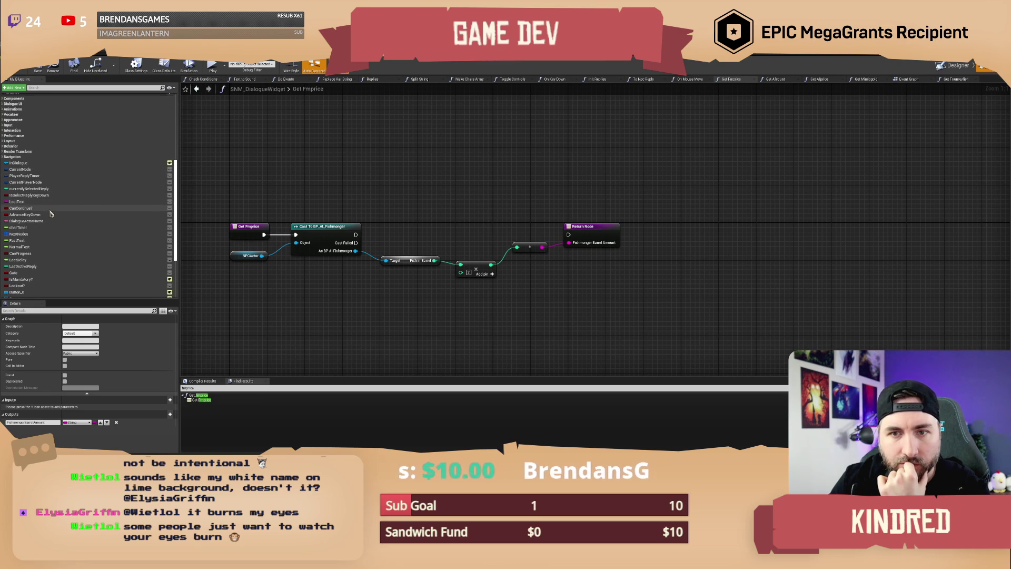
{"action": "scroll", "coordinate": [51, 247], "scroll_direction": "down", "scroll_amount": 5}
{"action": "scroll", "coordinate": [51, 247], "scroll_direction": "down", "scroll_amount": 4}
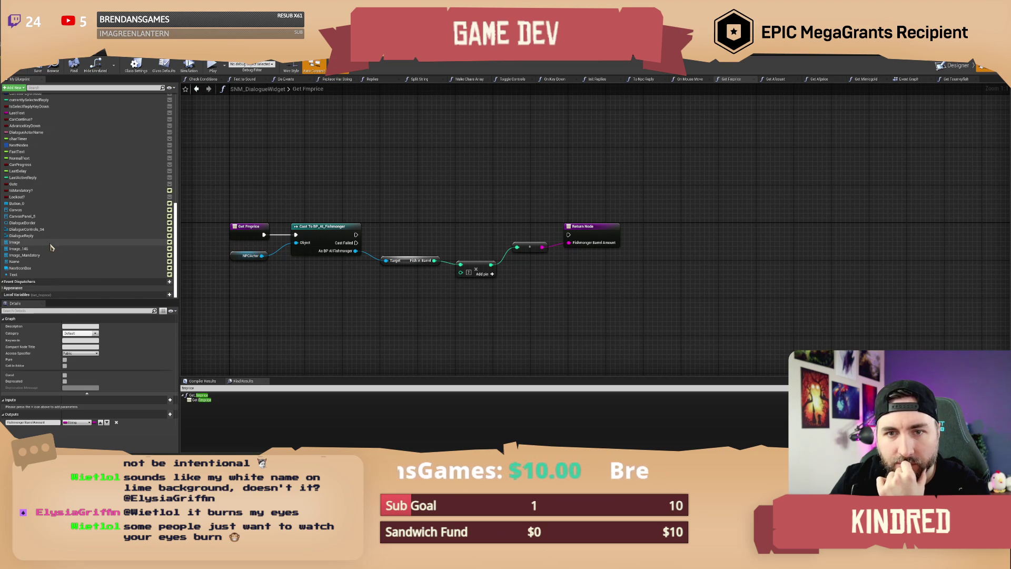
{"action": "scroll", "coordinate": [51, 247], "scroll_direction": "up", "scroll_amount": 5}
{"action": "scroll", "coordinate": [51, 247], "scroll_direction": "up", "scroll_amount": 3}
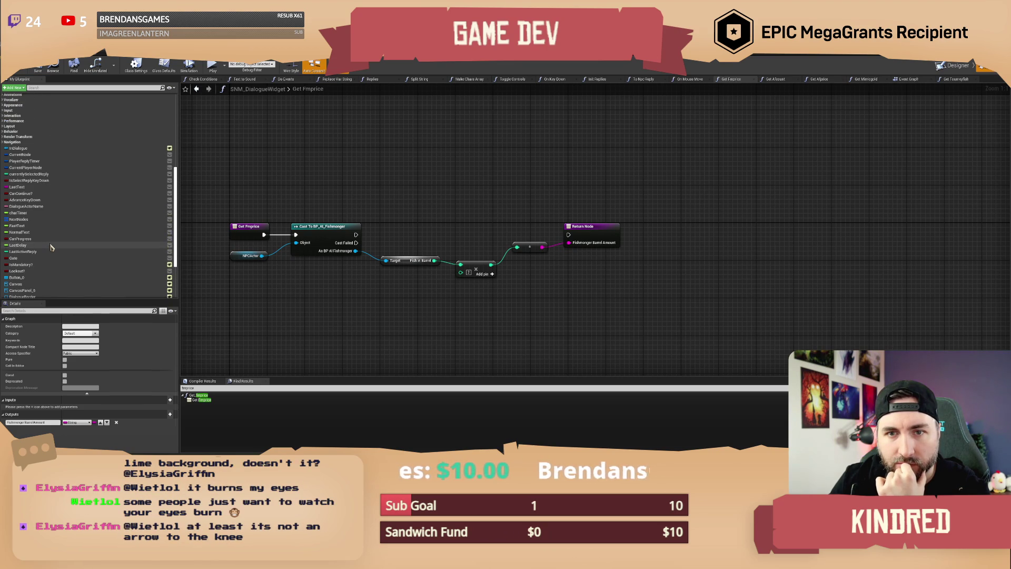
{"action": "scroll", "coordinate": [51, 247], "scroll_direction": "up", "scroll_amount": 2}
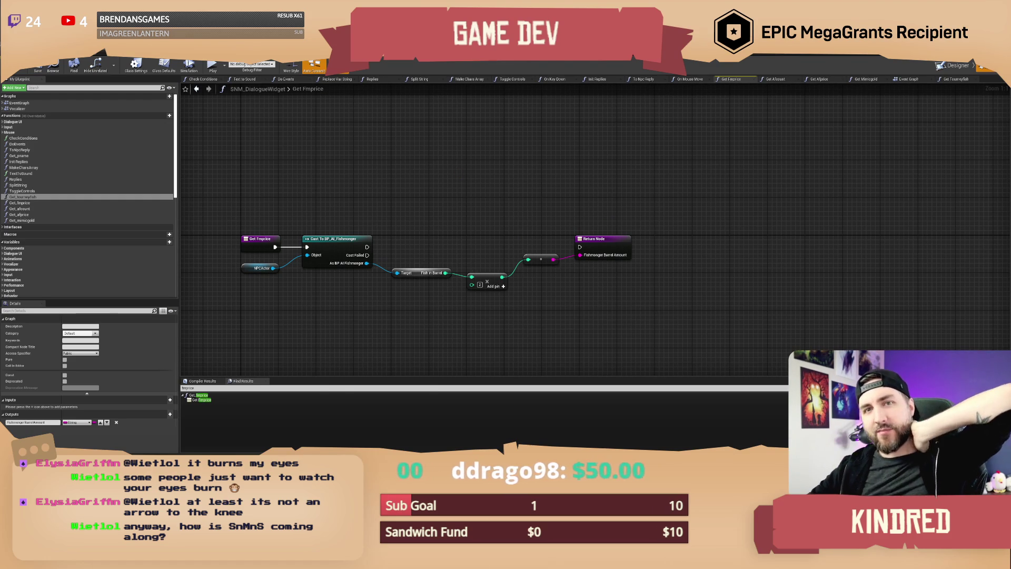
- In the level editor, pull the camera back from the Fishmonger stall to a top-down island view
{"action": "key", "text": "alt+Tab"}
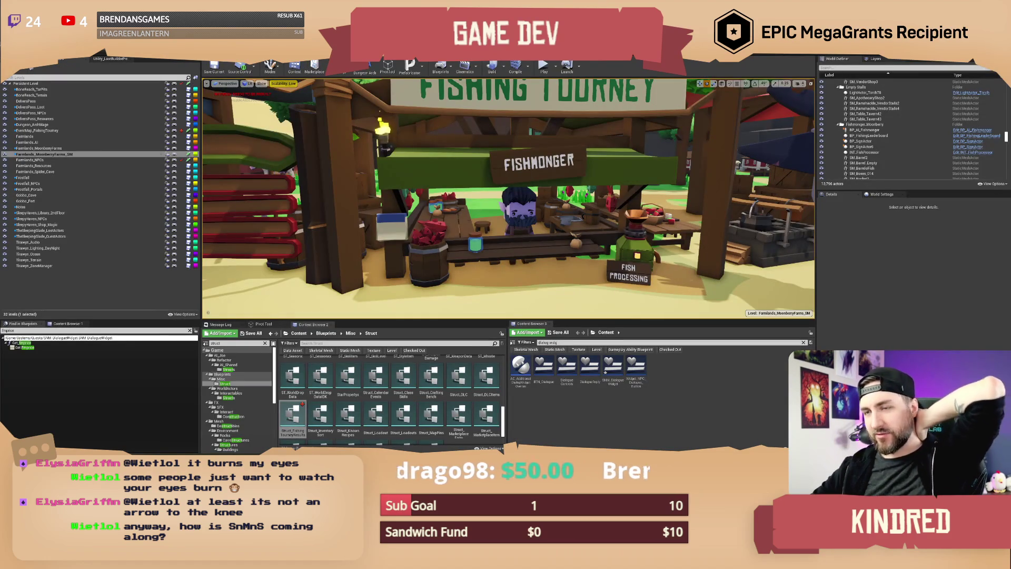
{"action": "key", "text": "s"}
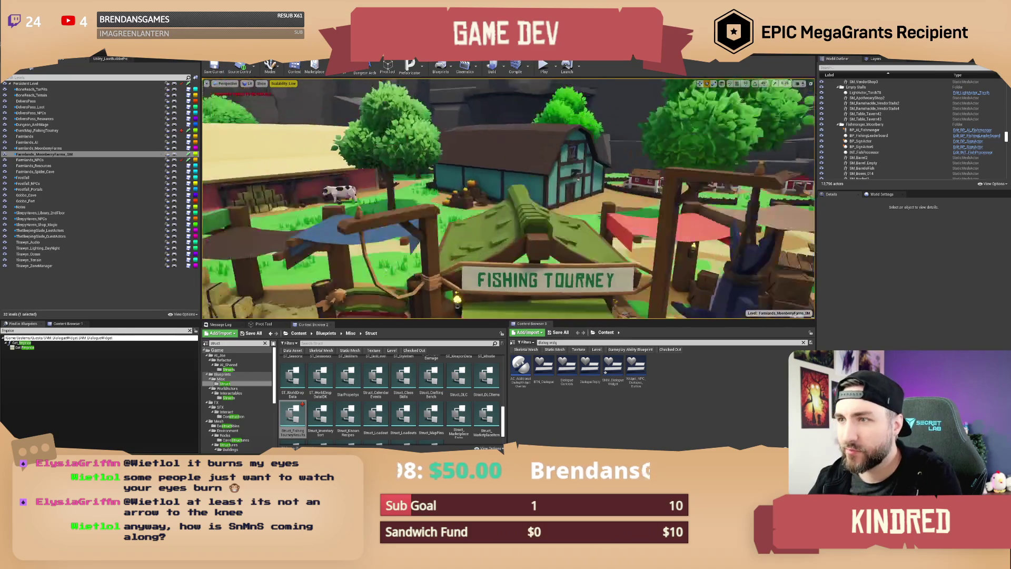
{"action": "key", "text": "s"}
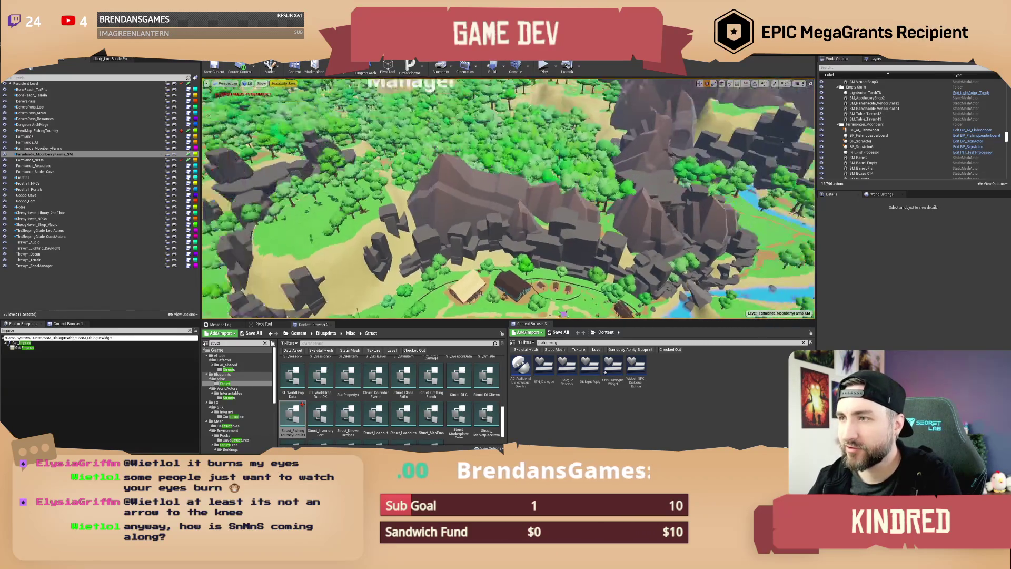
{"action": "key", "text": "s"}
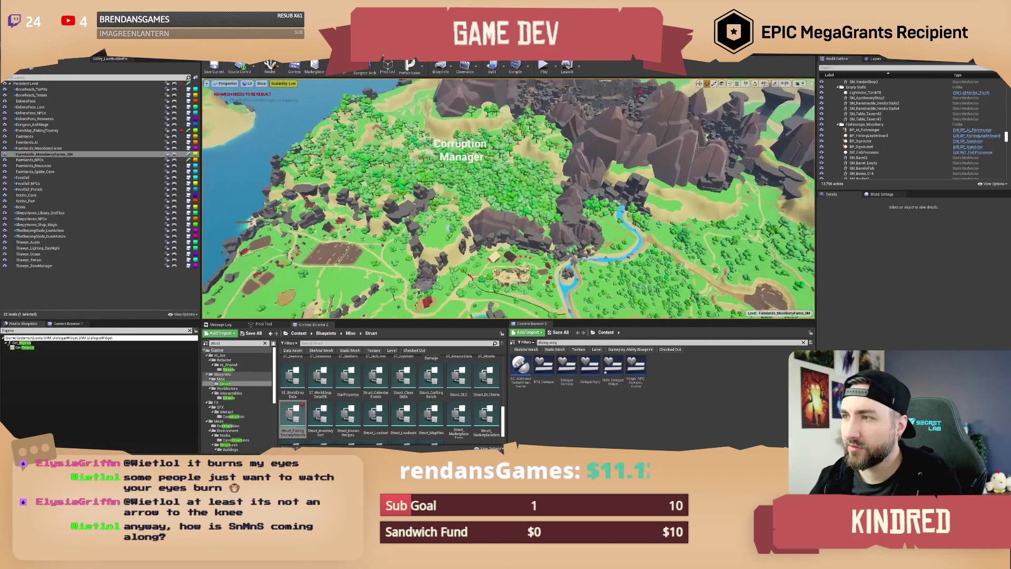
{"action": "key", "text": "s"}
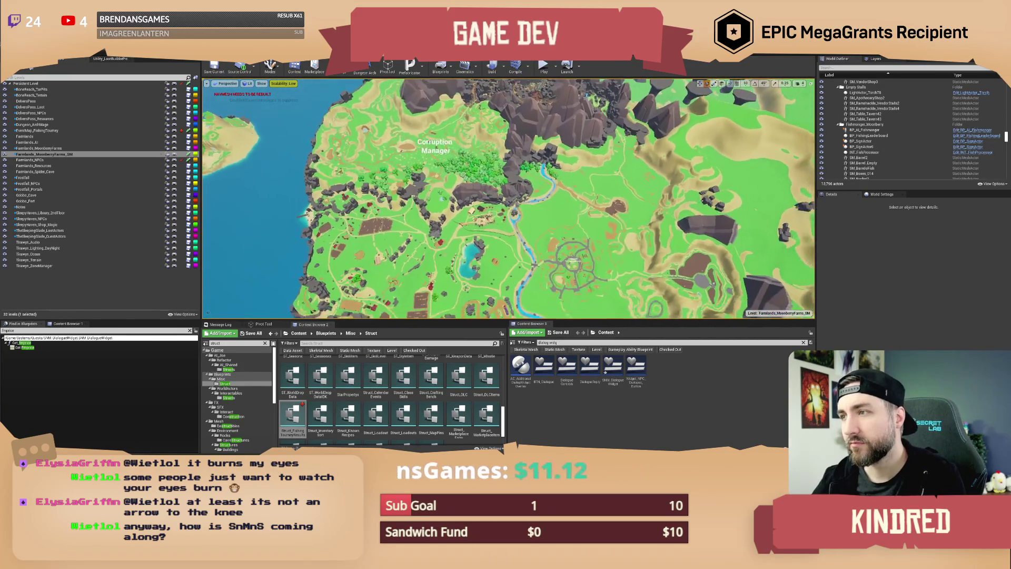
{"action": "scroll", "coordinate": [508, 199], "scroll_direction": "down", "scroll_amount": 5}
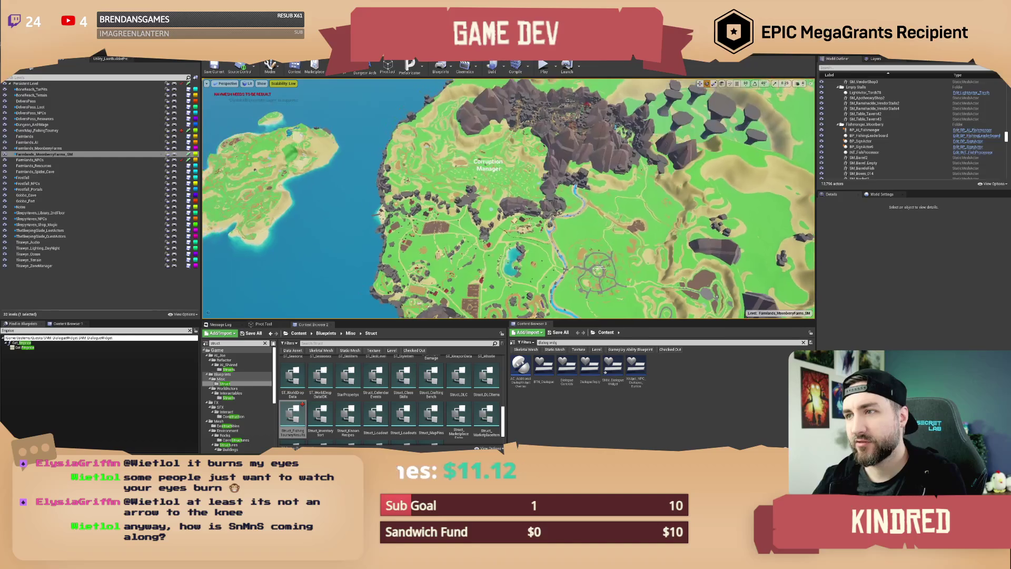
{"action": "scroll", "coordinate": [509, 199], "scroll_direction": "up", "scroll_amount": 1}
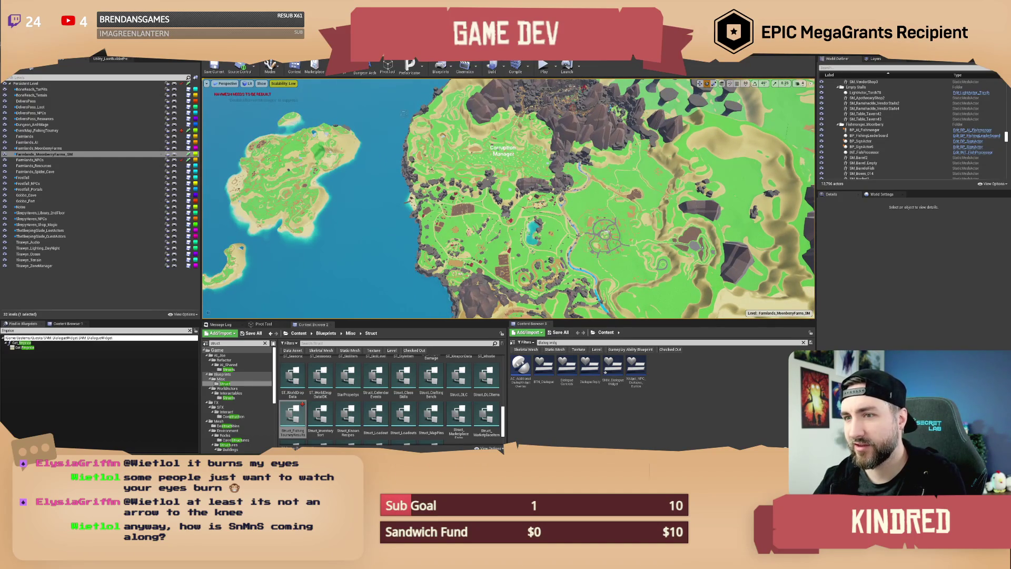
{"action": "scroll", "coordinate": [508, 200], "scroll_direction": "up", "scroll_amount": 5}
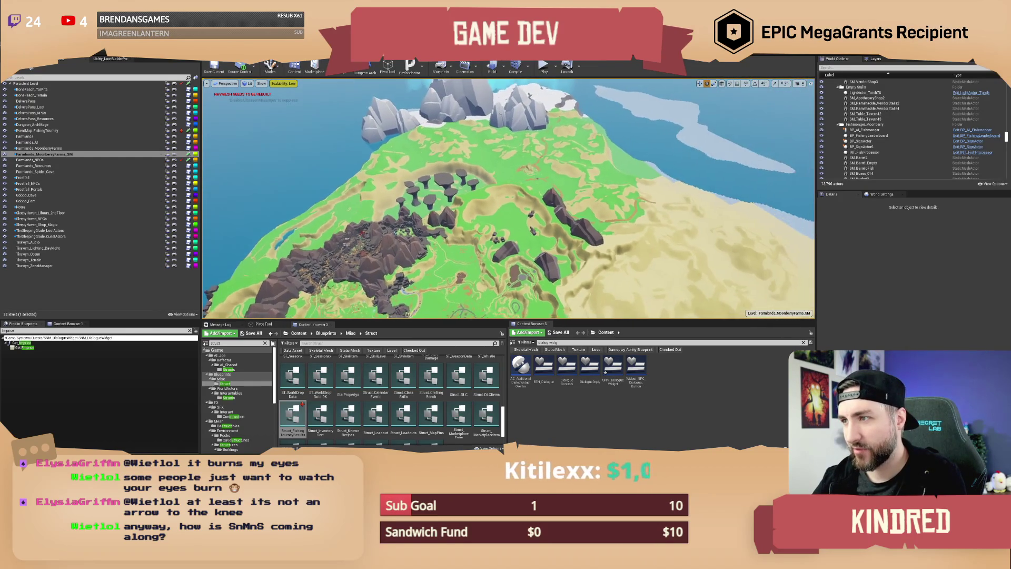
{"action": "scroll", "coordinate": [508, 199], "scroll_direction": "down", "scroll_amount": 5}
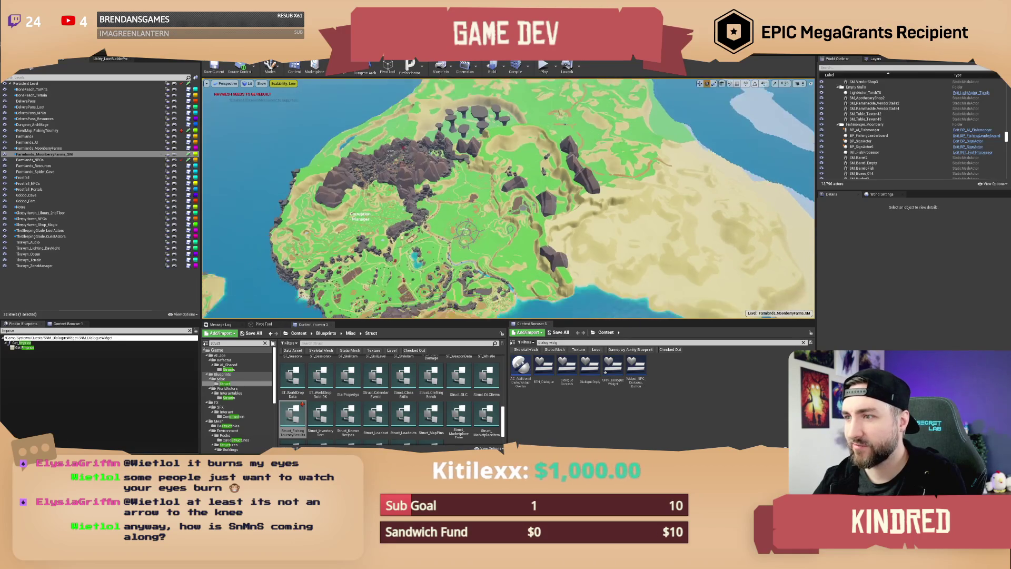
{"action": "scroll", "coordinate": [509, 199], "scroll_direction": "up", "scroll_amount": 2}
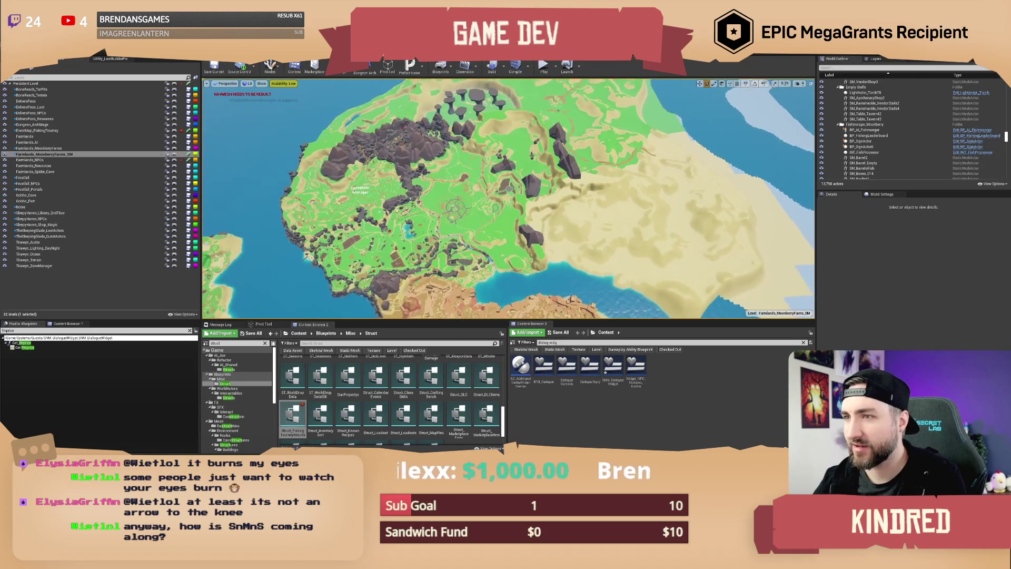
{"action": "scroll", "coordinate": [508, 199], "scroll_direction": "up", "scroll_amount": 3}
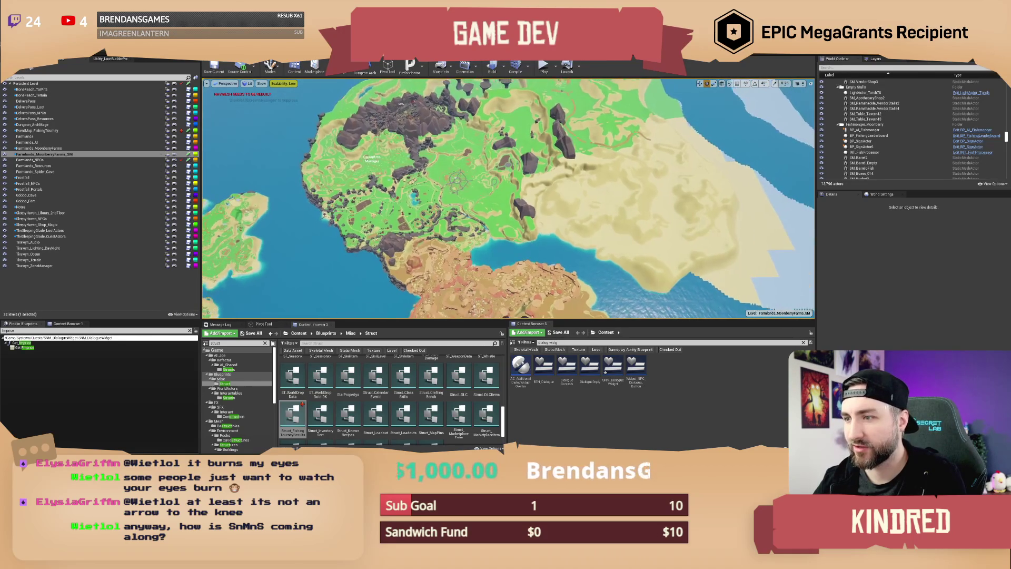
{"action": "scroll", "coordinate": [508, 199], "scroll_direction": "down", "scroll_amount": 3}
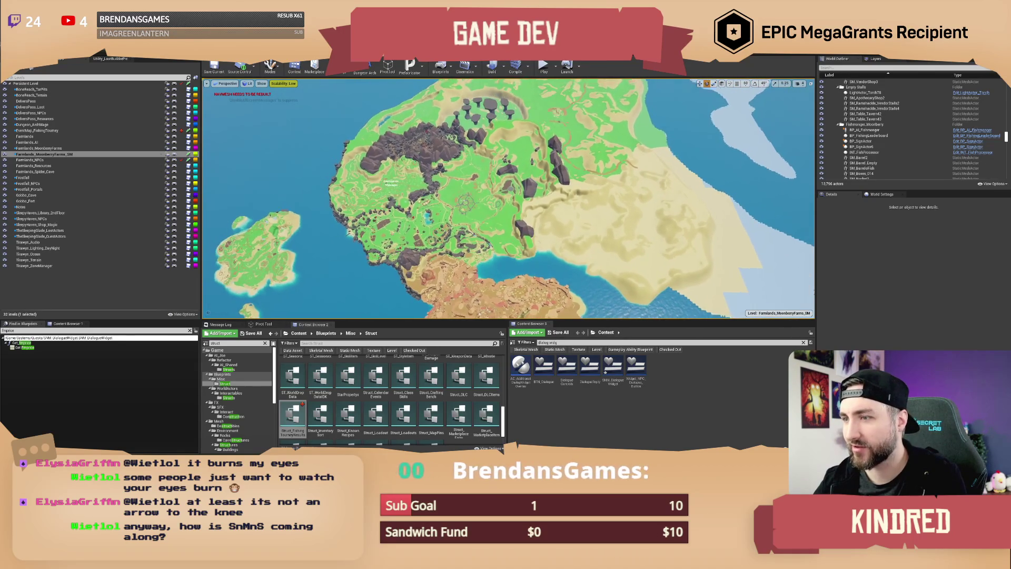
{"action": "scroll", "coordinate": [508, 200], "scroll_direction": "up", "scroll_amount": 3}
- Recentre the camera toward the west island's northern mountains and make the level viewport taller
{"action": "key", "text": "Left"}
{"action": "key", "text": "Up"}
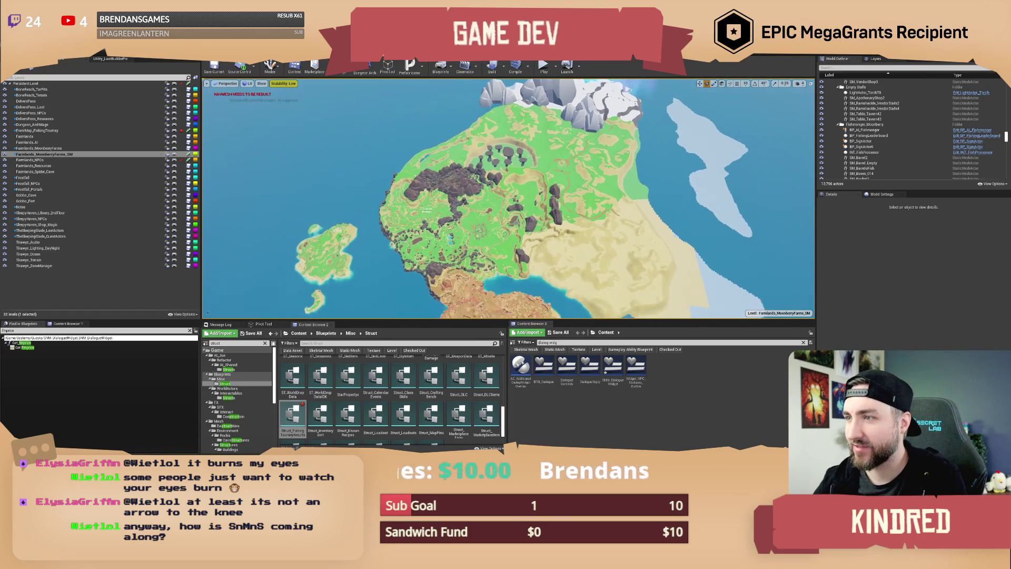
{"action": "key", "text": "Up"}
{"action": "left_click_drag", "start_coordinate": [695, 320], "coordinate": [696, 350]}
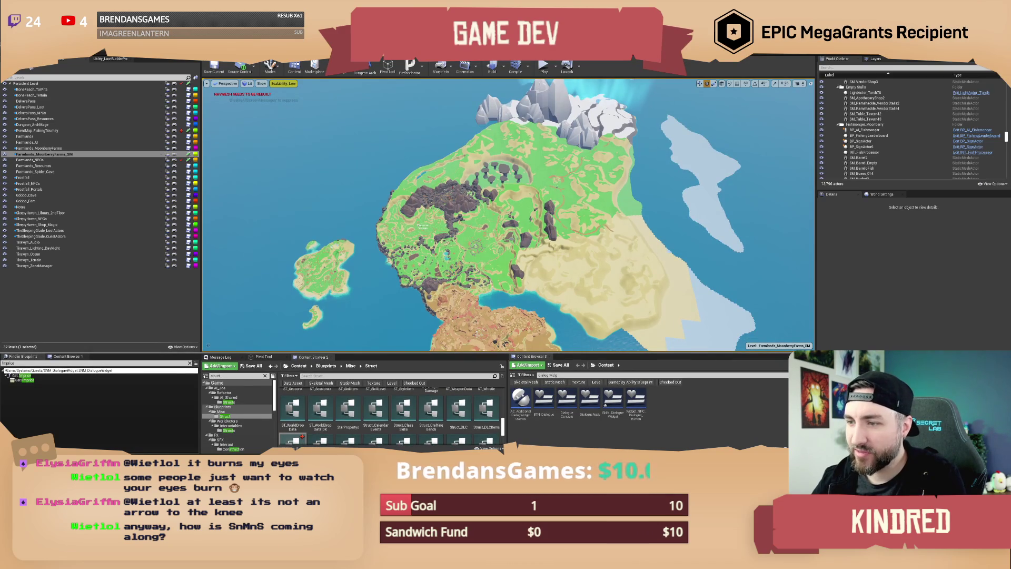
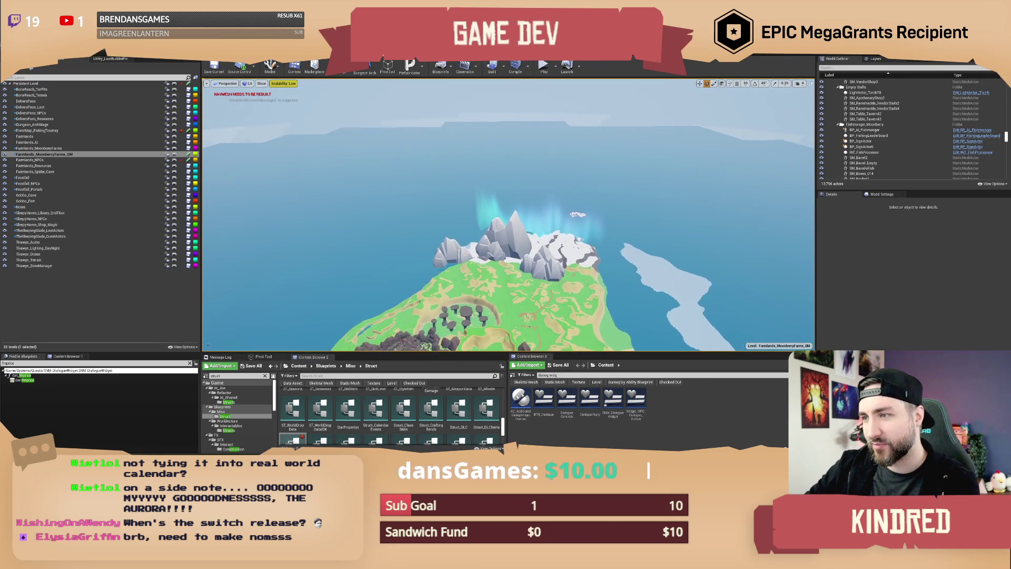
- Frame the SM_FullOcean plane, then frame the SM_NorthernLights aurora over the island's mountains
{"action": "left_click", "coordinate": [560, 241]}
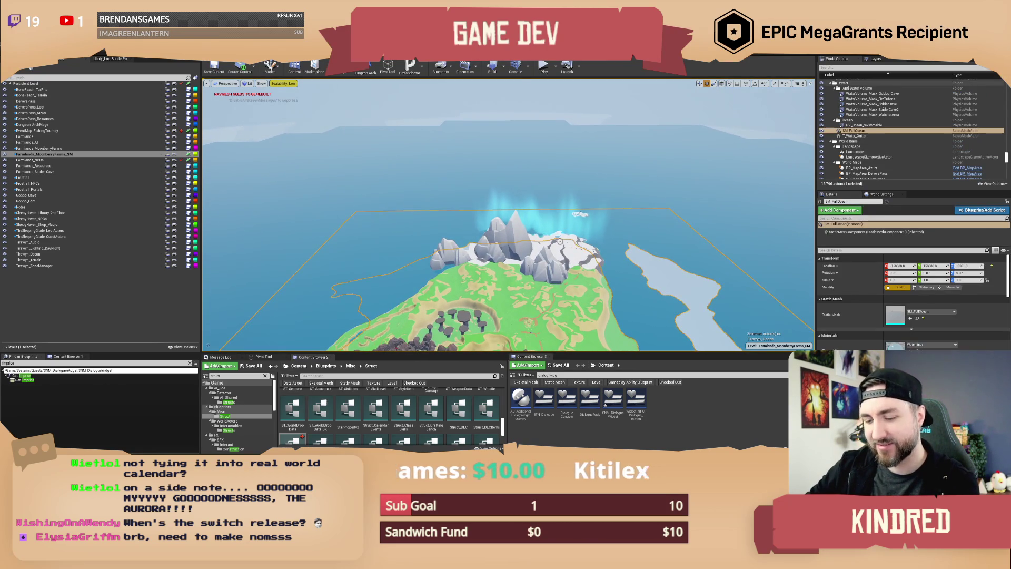
{"action": "key", "text": "f"}
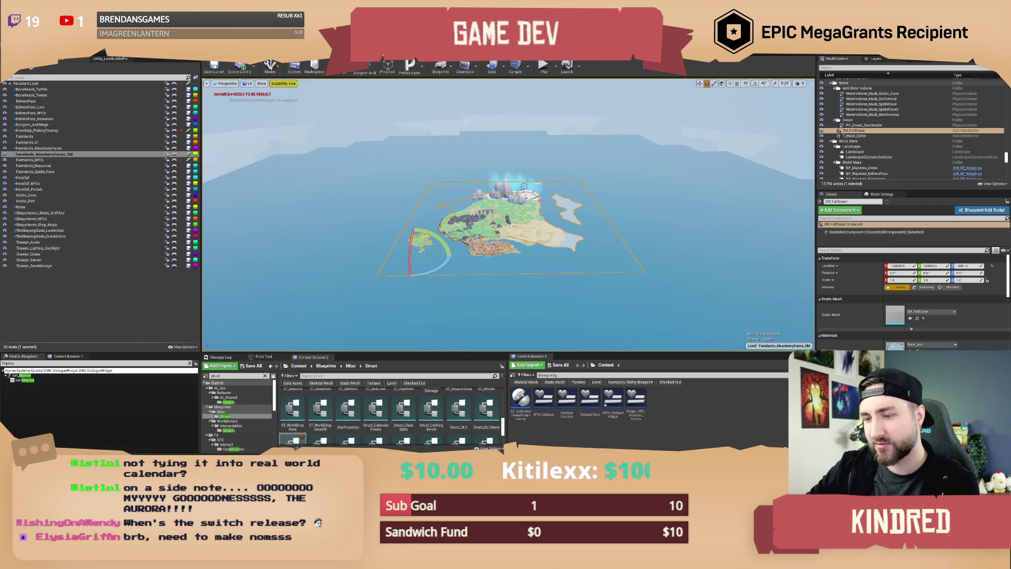
{"action": "left_click", "coordinate": [525, 195]}
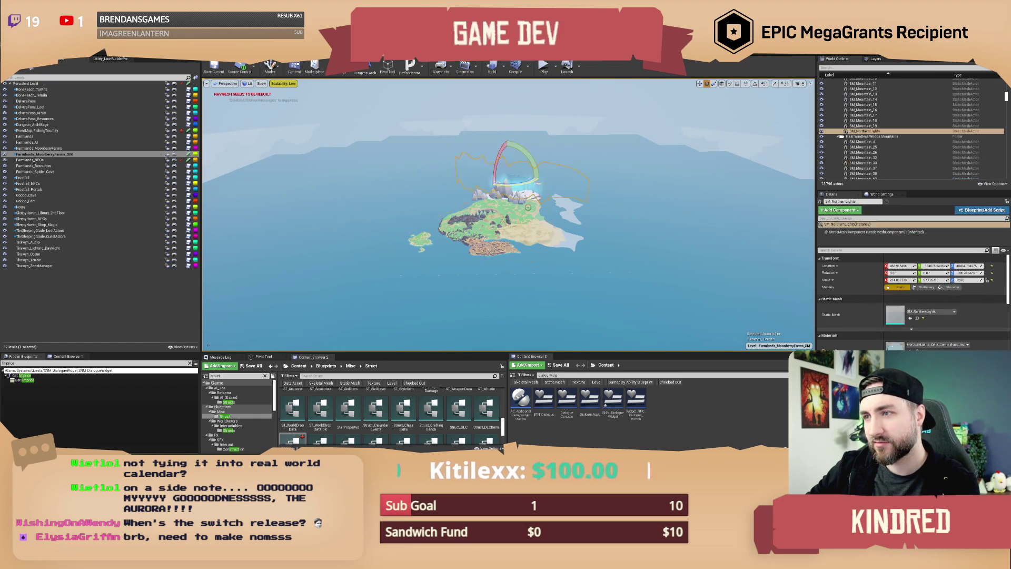
{"action": "key", "text": "f"}
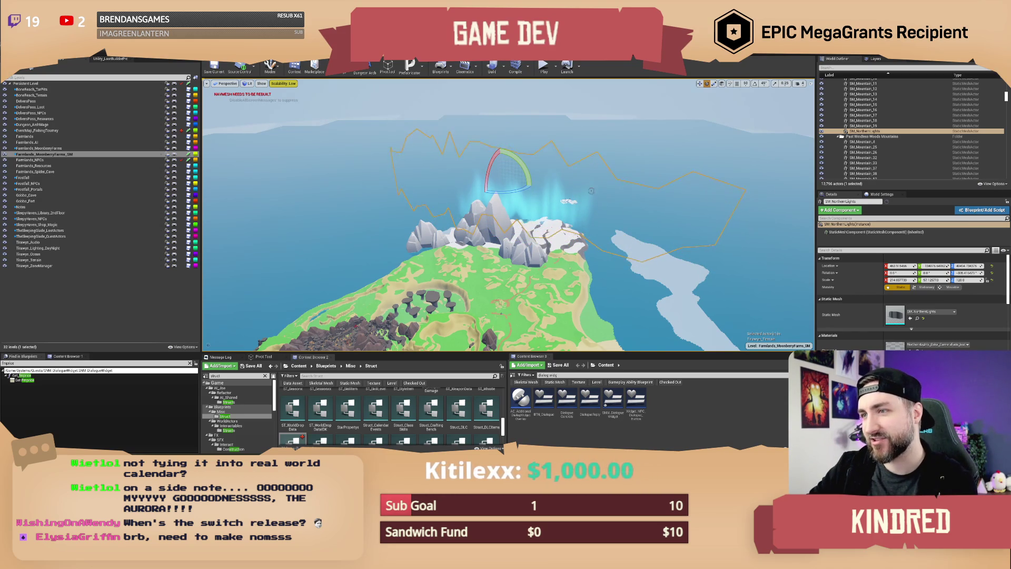
- Fly the camera low toward the mountains and open the aurora's material instance for editing
{"action": "key", "text": "w"}
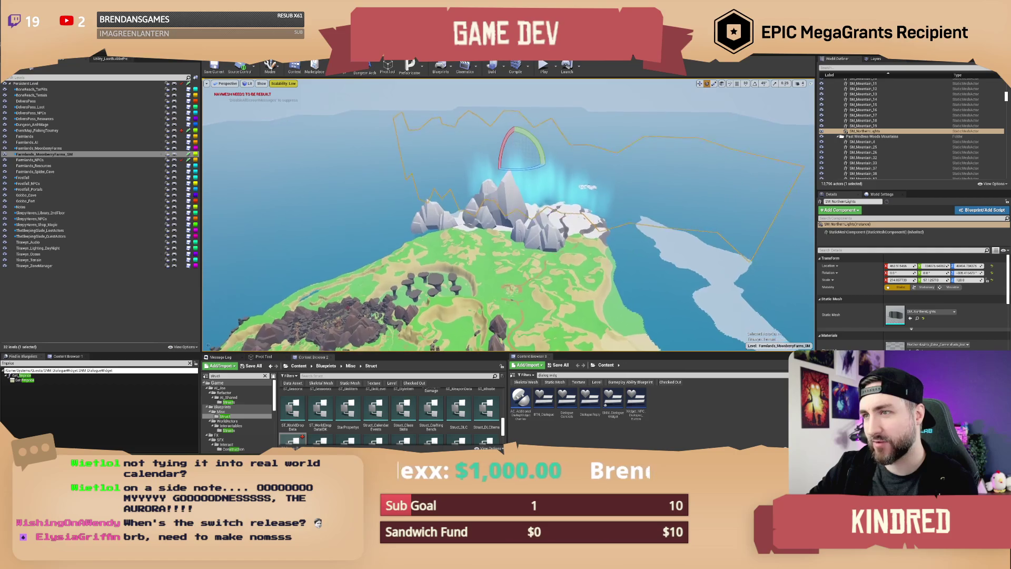
{"action": "key", "text": "q"}
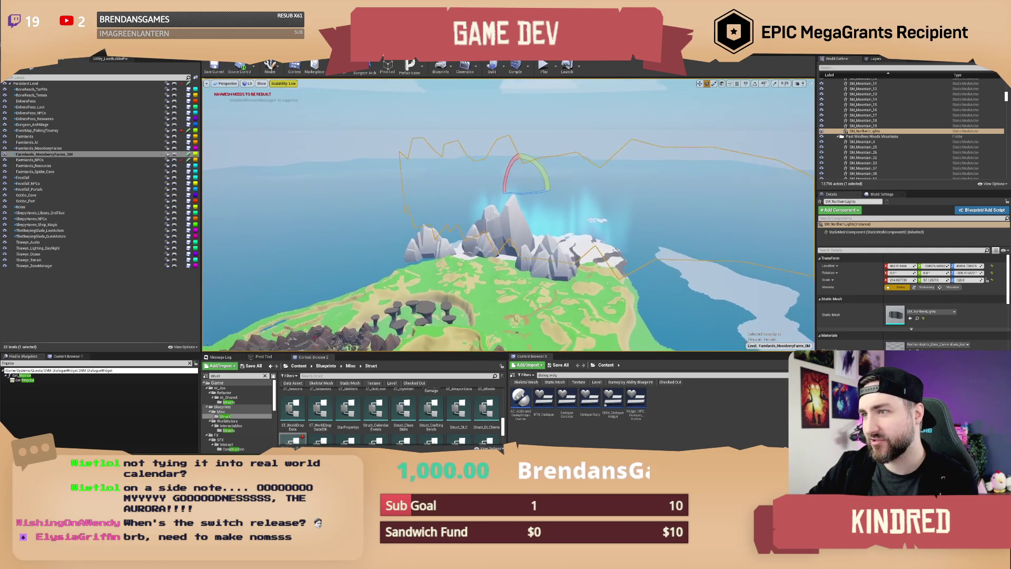
{"action": "key", "text": "w"}
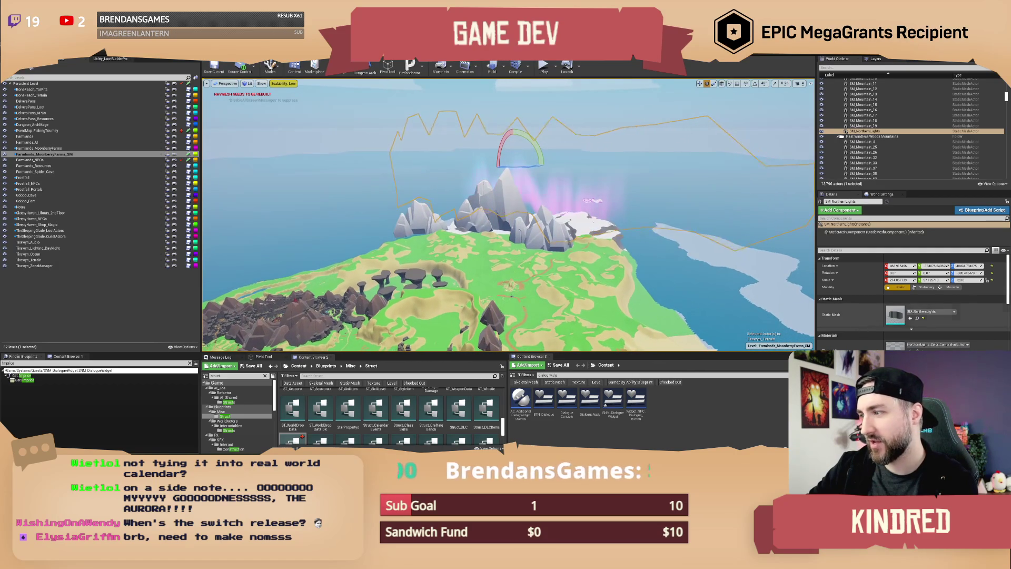
{"action": "double_click", "coordinate": [896, 345]}
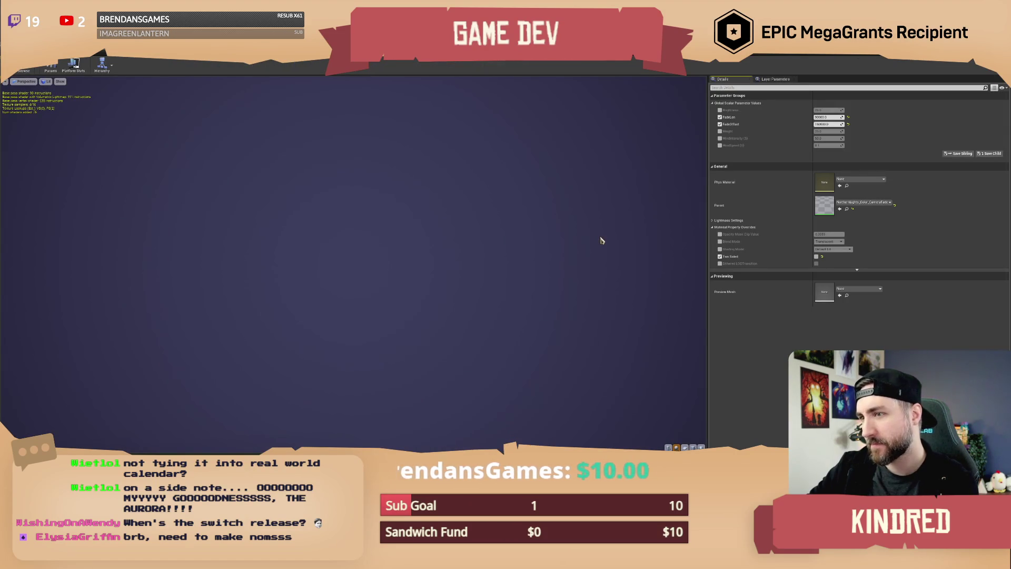
{"action": "double_click", "coordinate": [825, 206]}
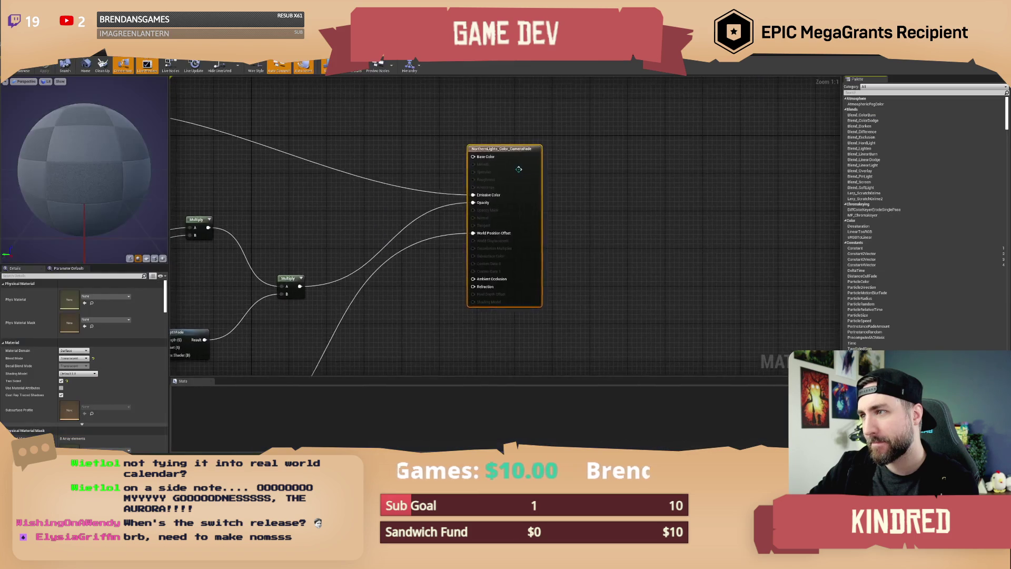
{"action": "mouse_move", "coordinate": [519, 169]}
{"action": "left_mouse_down"}
{"action": "mouse_move", "coordinate": [767, 178]}
{"action": "mouse_move", "coordinate": [786, 45]}
{"action": "left_mouse_up"}
{"action": "left_click_drag", "start_coordinate": [422, 277], "coordinate": [423, 199]}
{"action": "mouse_move", "coordinate": [253, 353]}
{"action": "left_mouse_down"}
{"action": "mouse_move", "coordinate": [464, 215]}
{"action": "mouse_move", "coordinate": [466, 233]}
{"action": "mouse_move", "coordinate": [471, 216]}
{"action": "mouse_move", "coordinate": [459, 224]}
{"action": "mouse_move", "coordinate": [470, 228]}
{"action": "left_mouse_up"}
{"action": "left_click", "coordinate": [473, 200]}
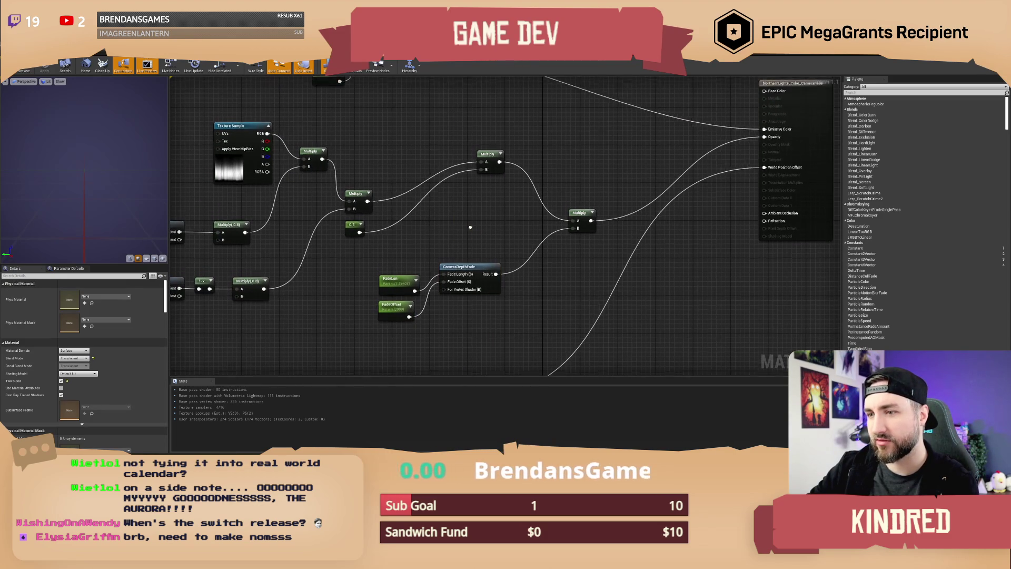
{"action": "key", "text": "alt+Tab"}
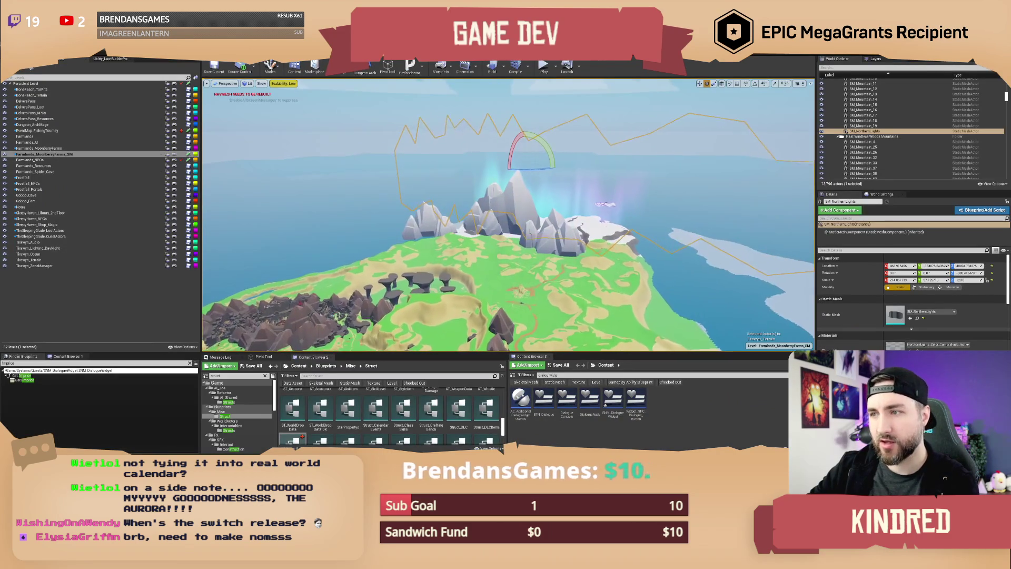
- Raise the viewport camera speed from 4 to 6 and fly around the central snowy peak
{"action": "left_click", "coordinate": [801, 84]}
{"action": "left_click_drag", "start_coordinate": [817, 98], "coordinate": [829, 98]}
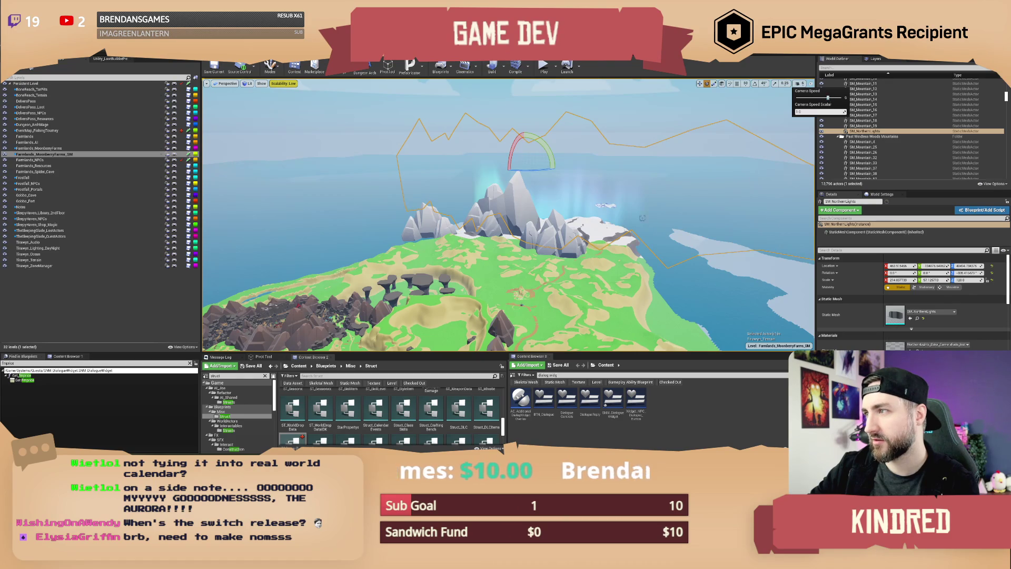
{"action": "key", "text": "w"}
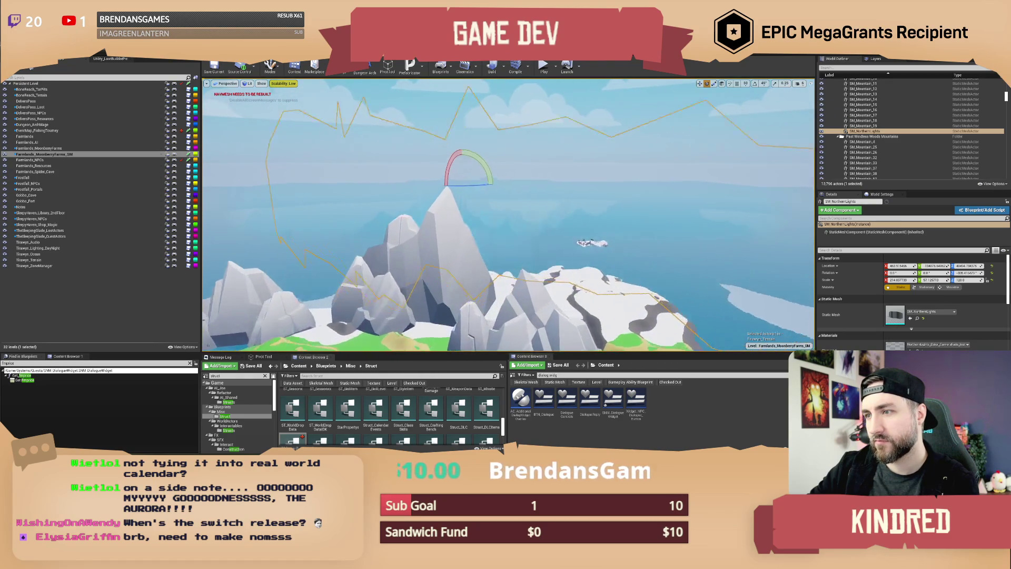
{"action": "key", "text": "w"}
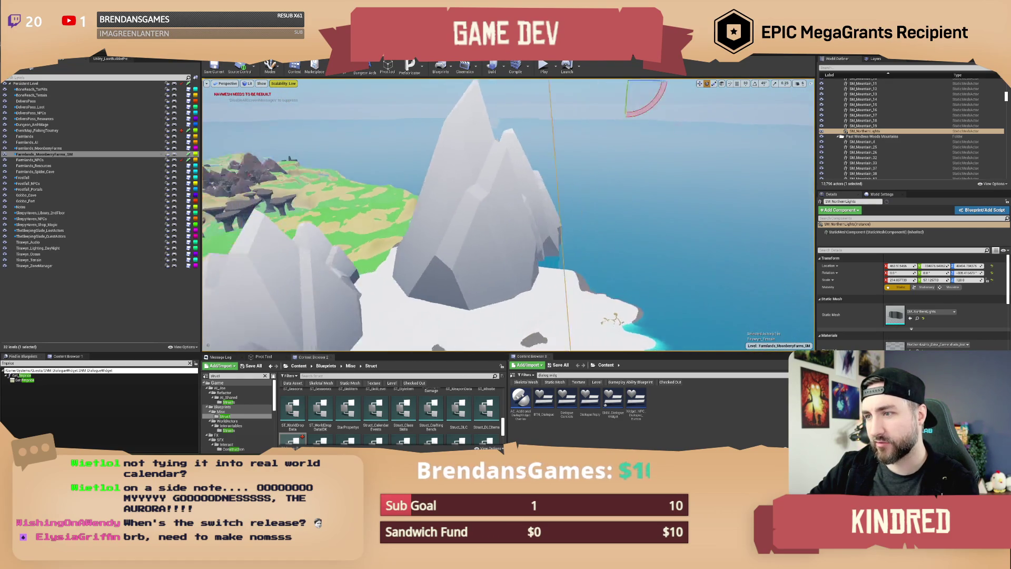
- Fly out over the ocean, then pull back and rise to view the whole island
{"action": "key", "text": "w"}
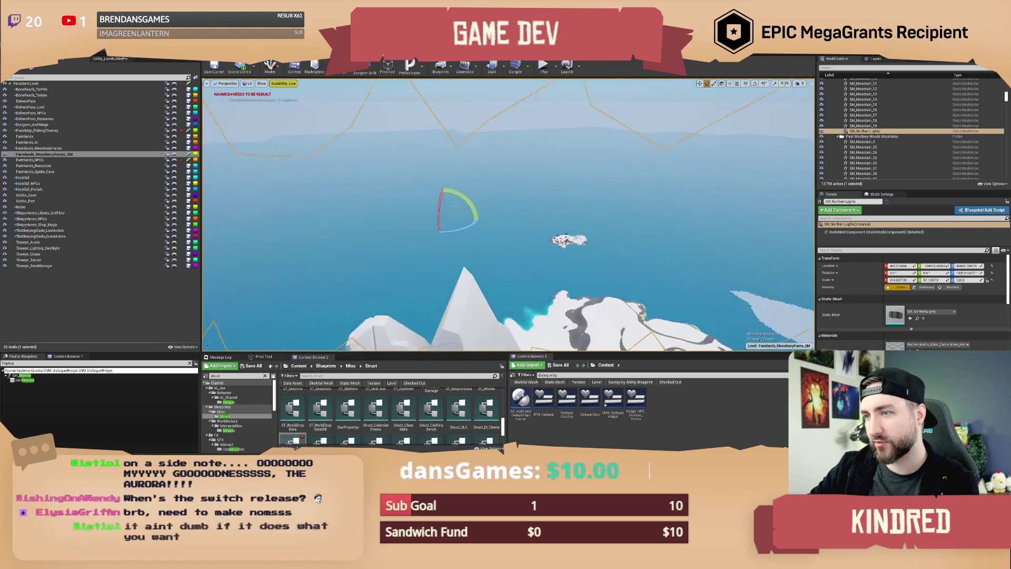
{"action": "key", "text": "s"}
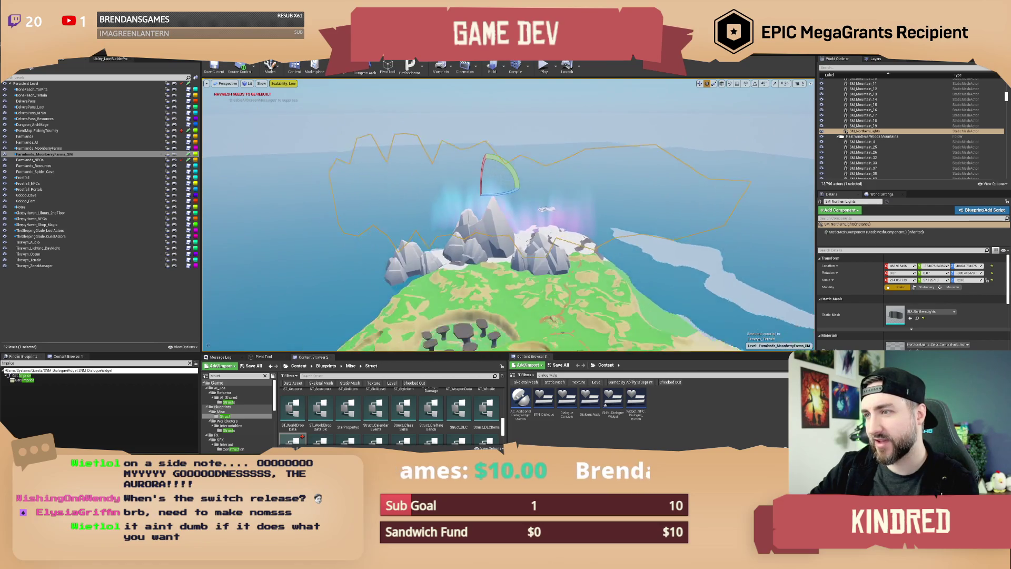
{"action": "key", "text": "s"}
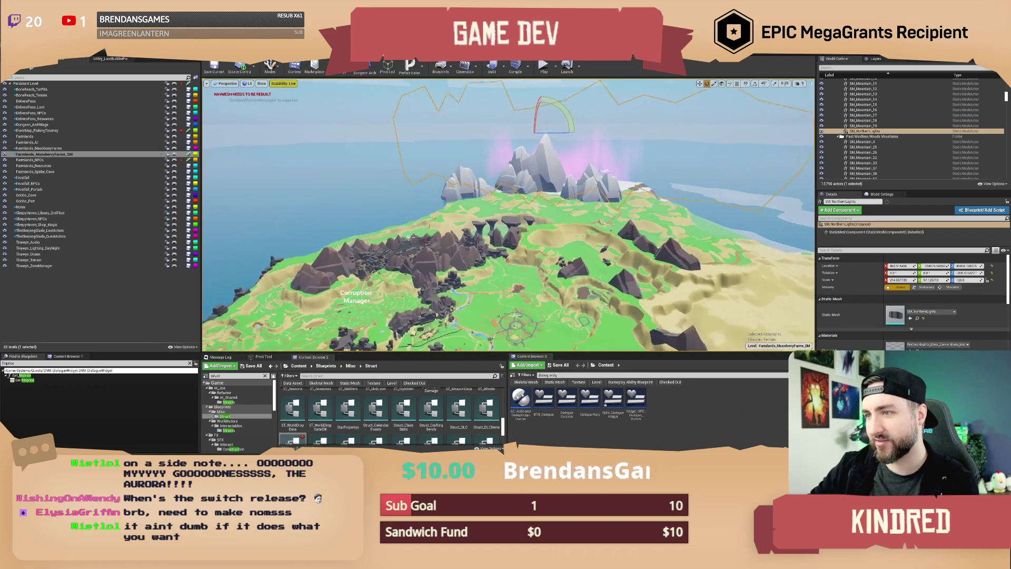
{"action": "key", "text": "w"}
{"action": "key", "text": "w"}
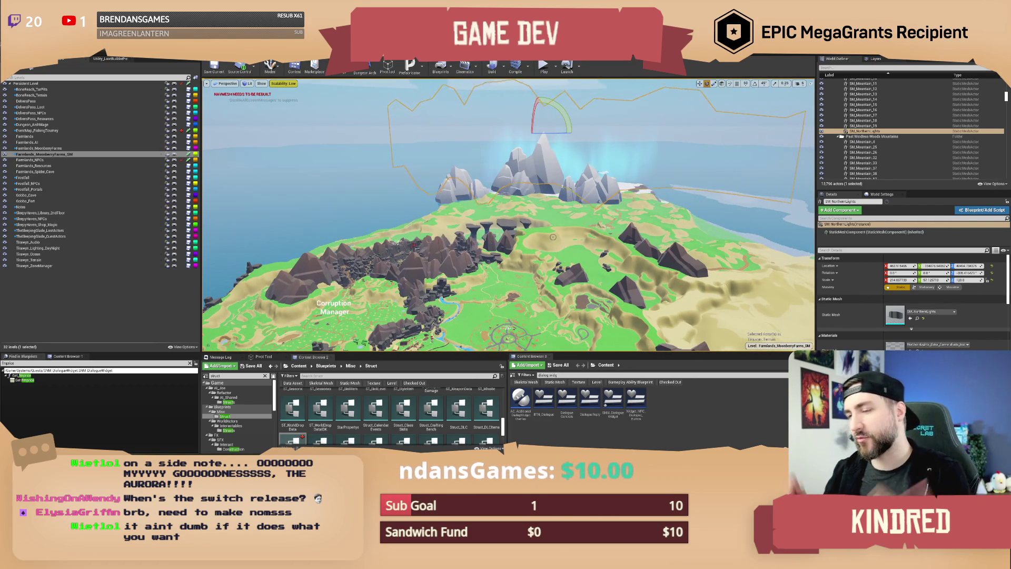